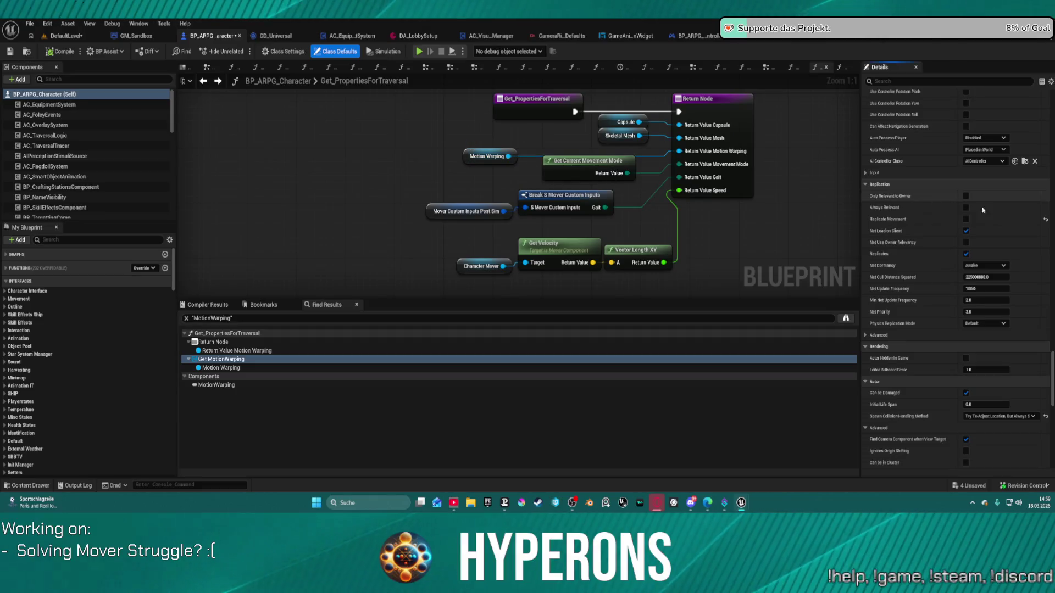
Enable Replicate Movement on the character and recompile the blueprint
{"action": "left_click", "coordinate": [966, 218]}
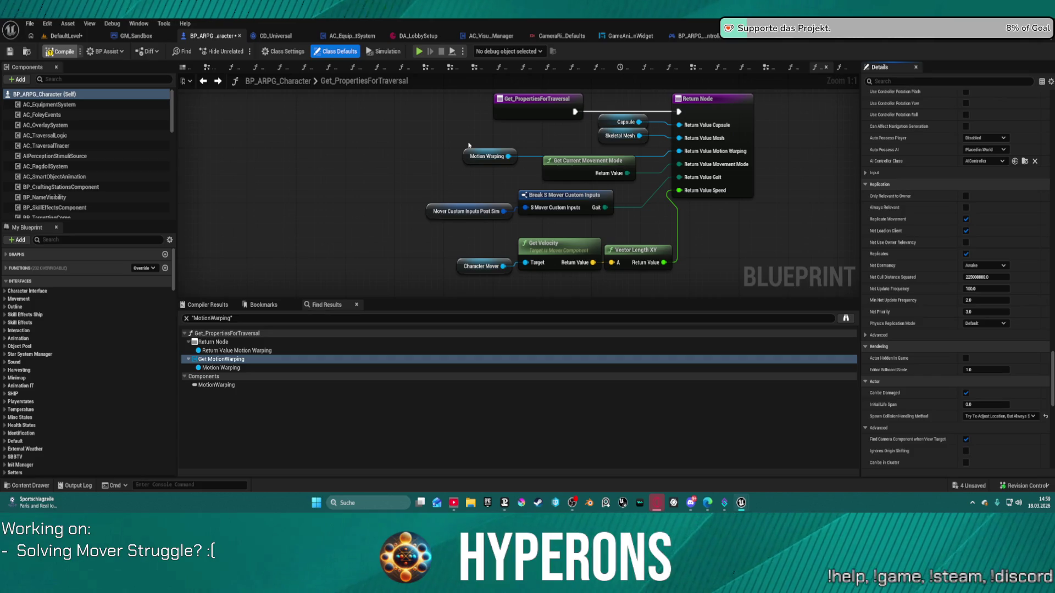
{"action": "key", "text": "F7"}
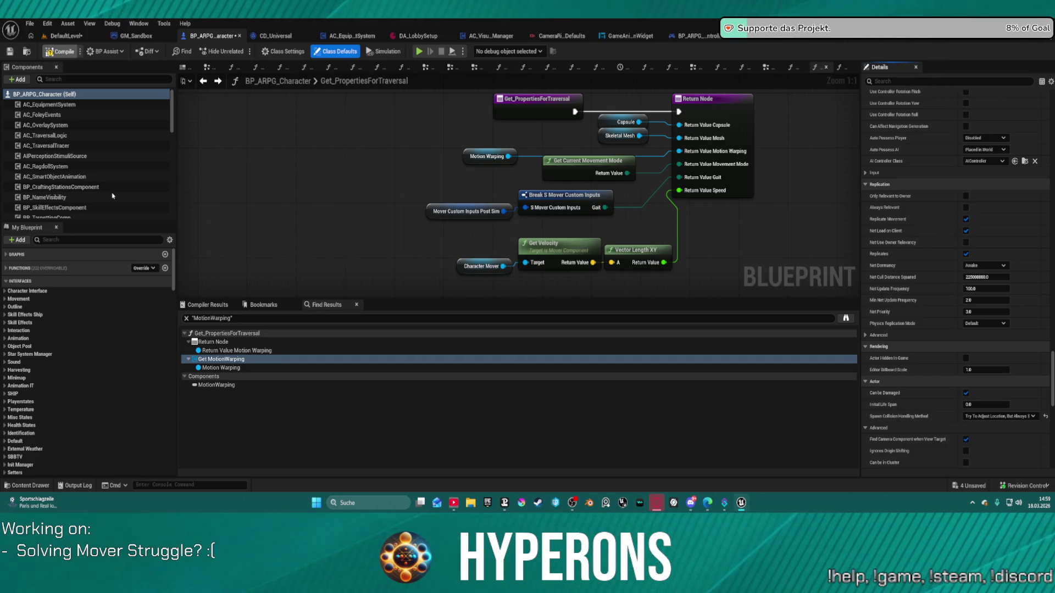
{"action": "scroll", "coordinate": [110, 190], "scroll_direction": "down", "scroll_amount": 5}
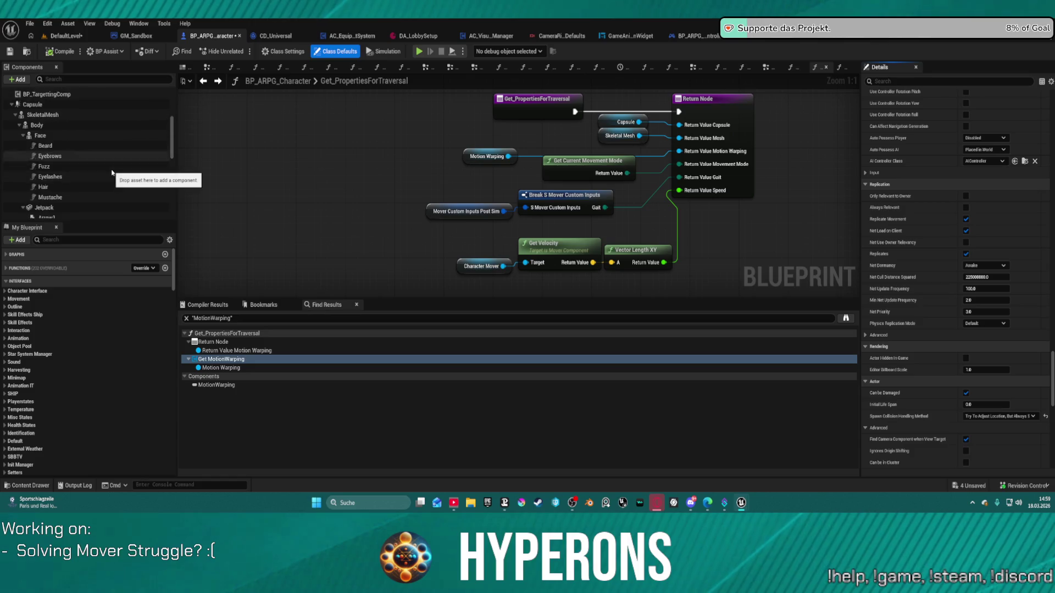
Enable Component Replicates on the Capsule component, then select the Motion Warping variable
{"action": "left_click", "coordinate": [78, 92]}
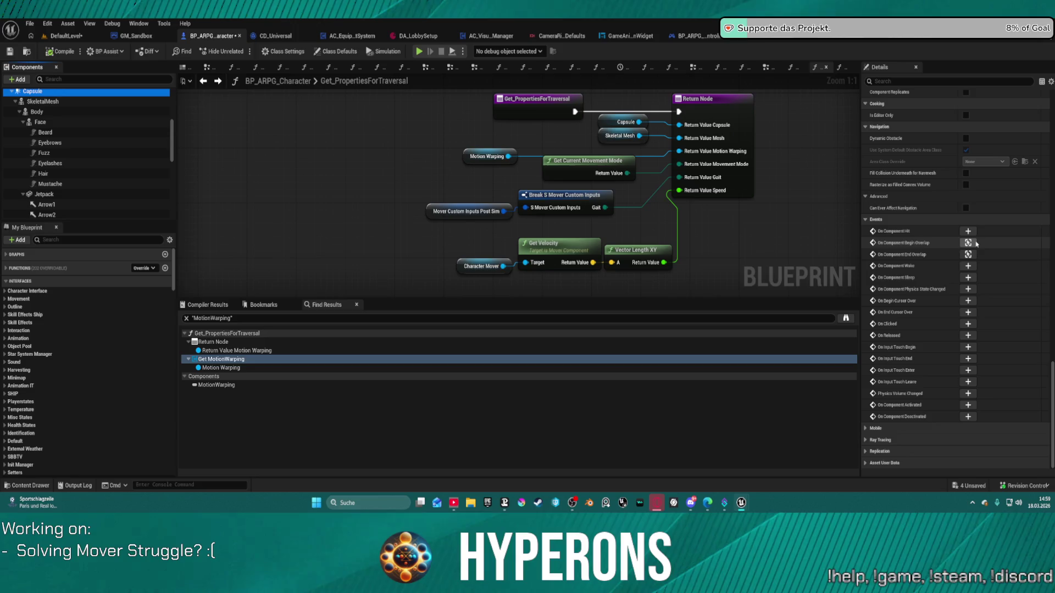
{"action": "scroll", "coordinate": [969, 210], "scroll_direction": "up", "scroll_amount": 1}
{"action": "scroll", "coordinate": [974, 231], "scroll_direction": "up", "scroll_amount": 1}
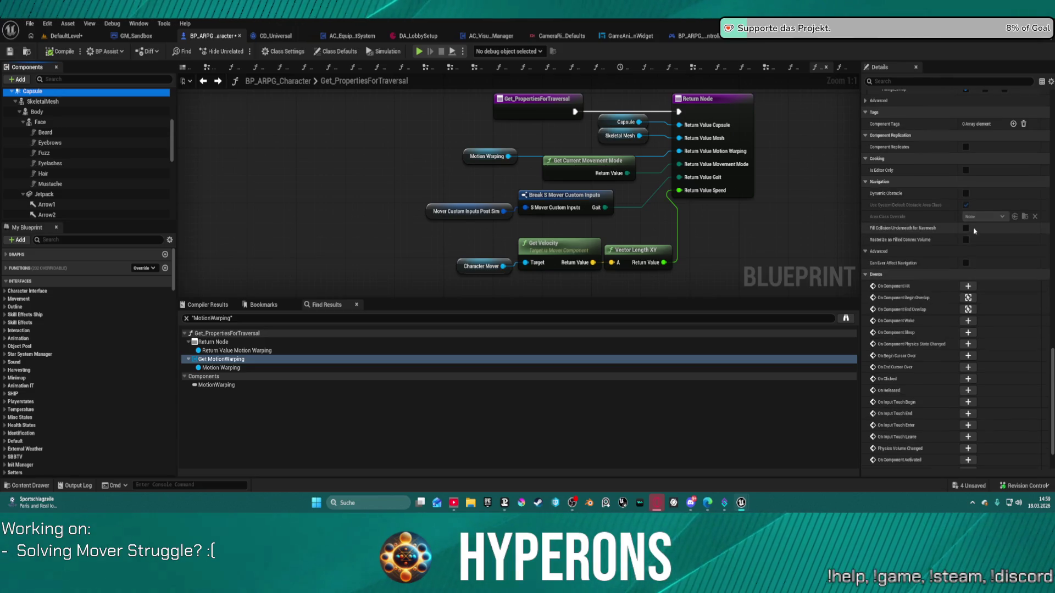
{"action": "left_click", "coordinate": [965, 147]}
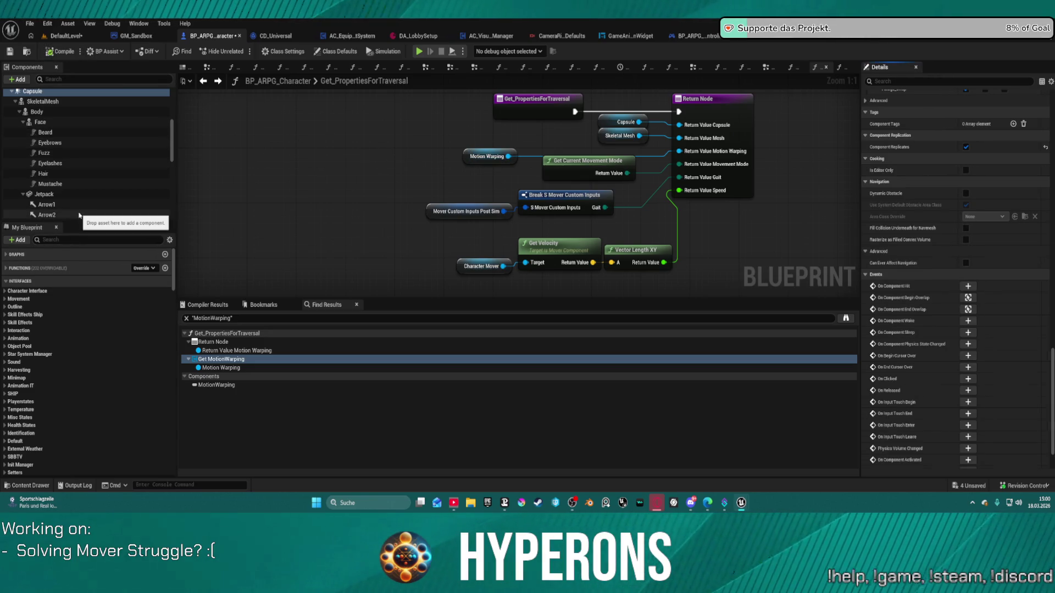
{"action": "left_click", "coordinate": [487, 157]}
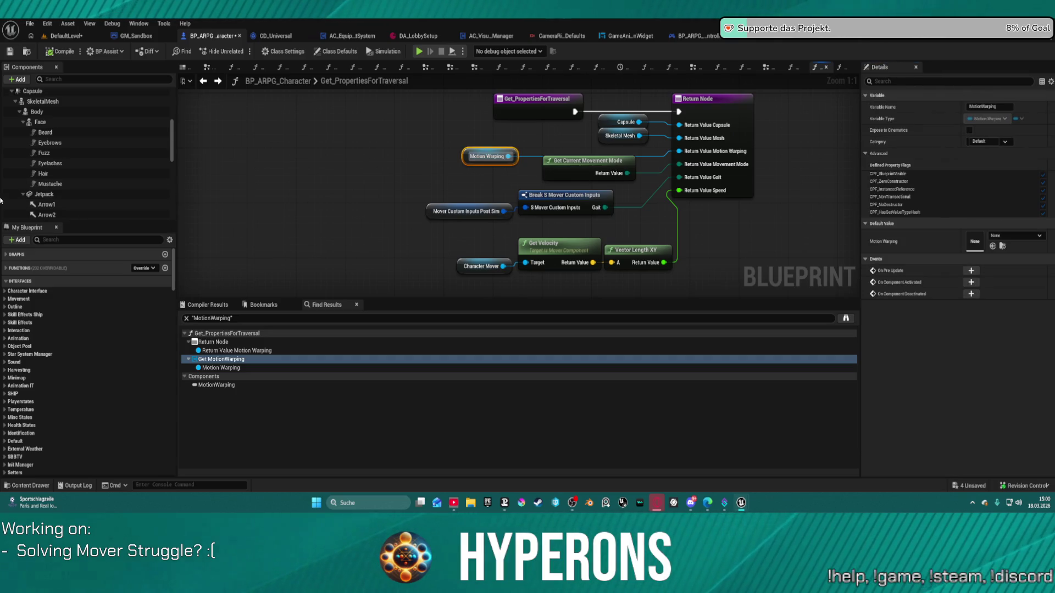
{"action": "scroll", "coordinate": [53, 217], "scroll_direction": "down", "scroll_amount": 5}
{"action": "scroll", "coordinate": [53, 217], "scroll_direction": "down", "scroll_amount": 5}
{"action": "left_click", "coordinate": [46, 171]}
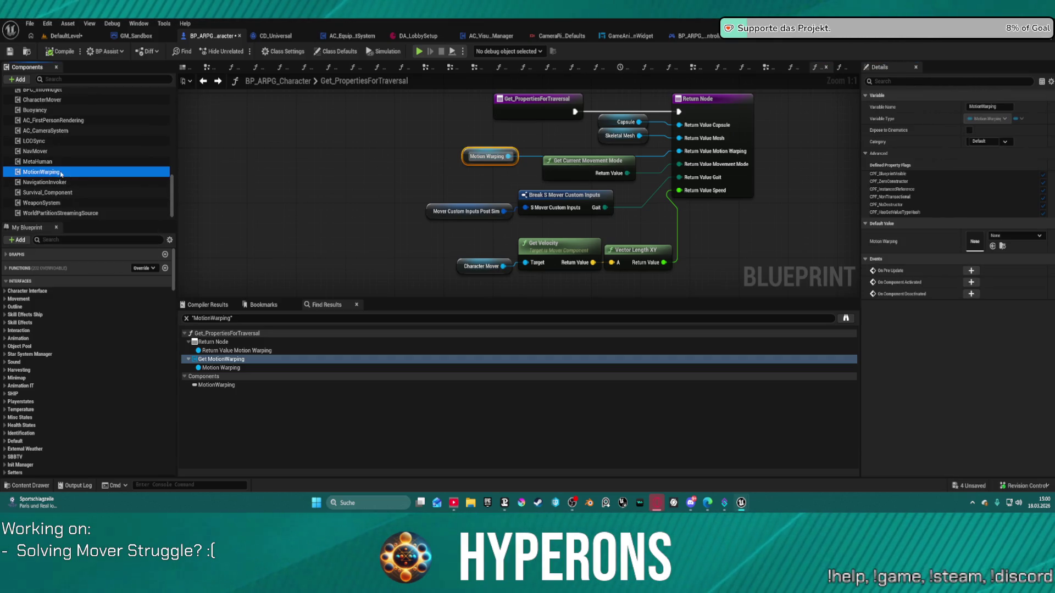
{"action": "scroll", "coordinate": [961, 325], "scroll_direction": "down", "scroll_amount": 2}
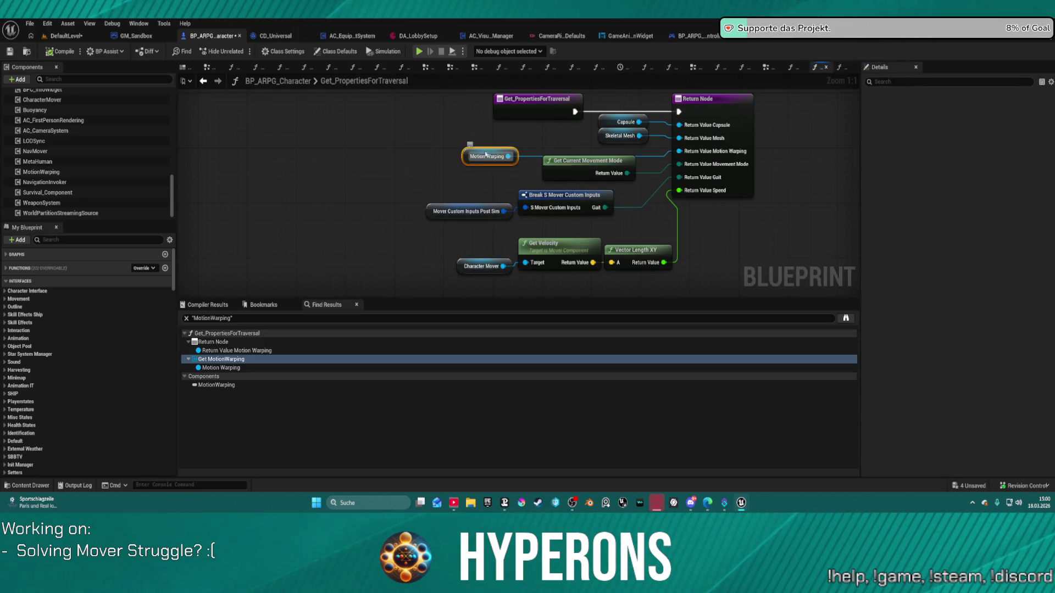
Move the Motion Warping node up beside Capsule and Skeletal Mesh and auto-arrange the graph
{"action": "left_click_drag", "start_coordinate": [491, 157], "coordinate": [480, 142]}
{"action": "key", "text": "f"}
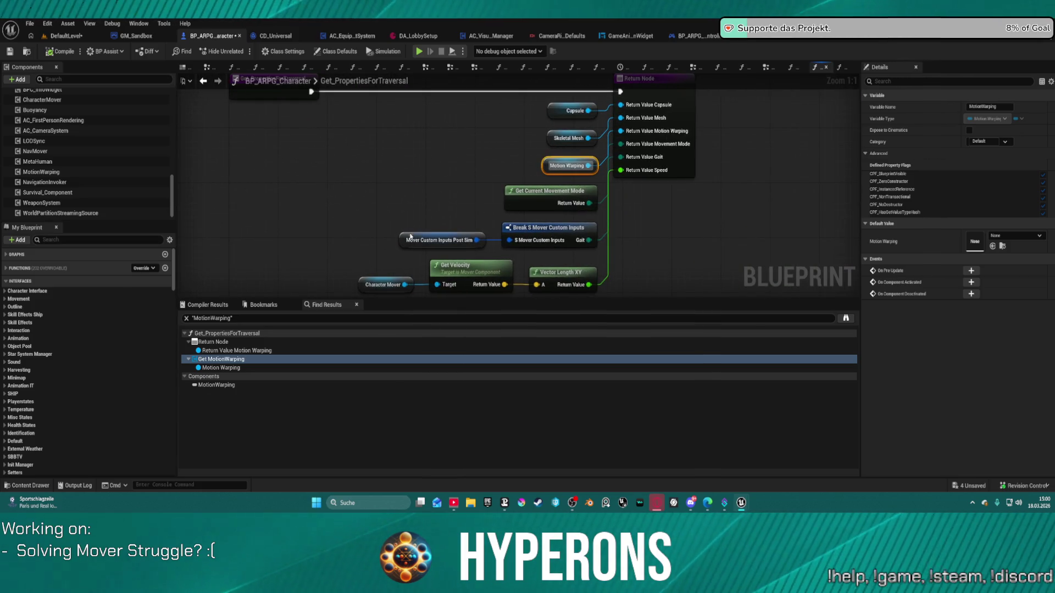
Review the Mover Custom Inputs Post Sim variable's default value fields in Details
{"action": "left_click", "coordinate": [410, 238]}
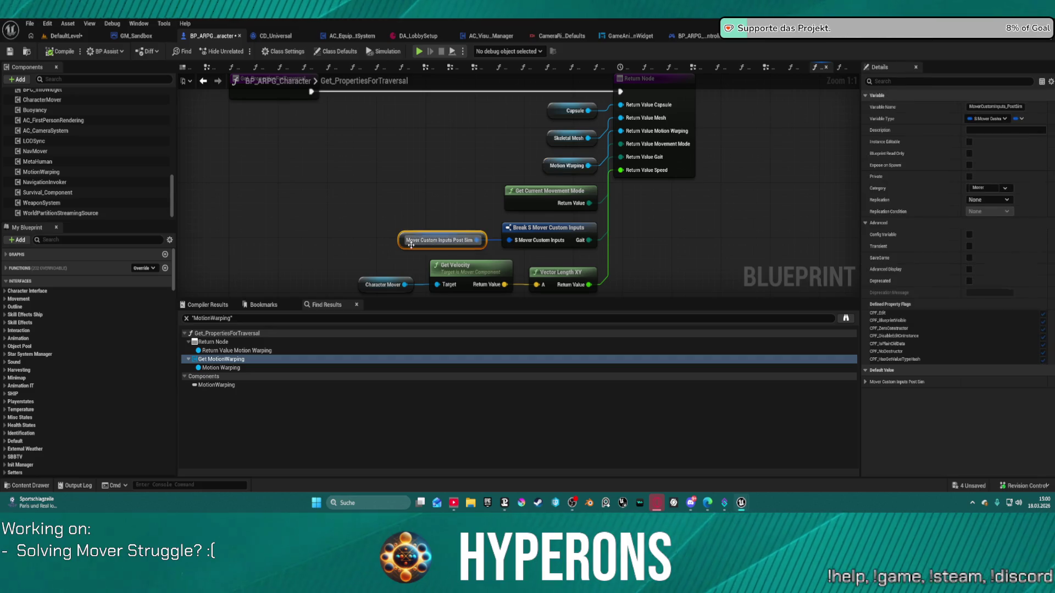
{"action": "left_click", "coordinate": [866, 382]}
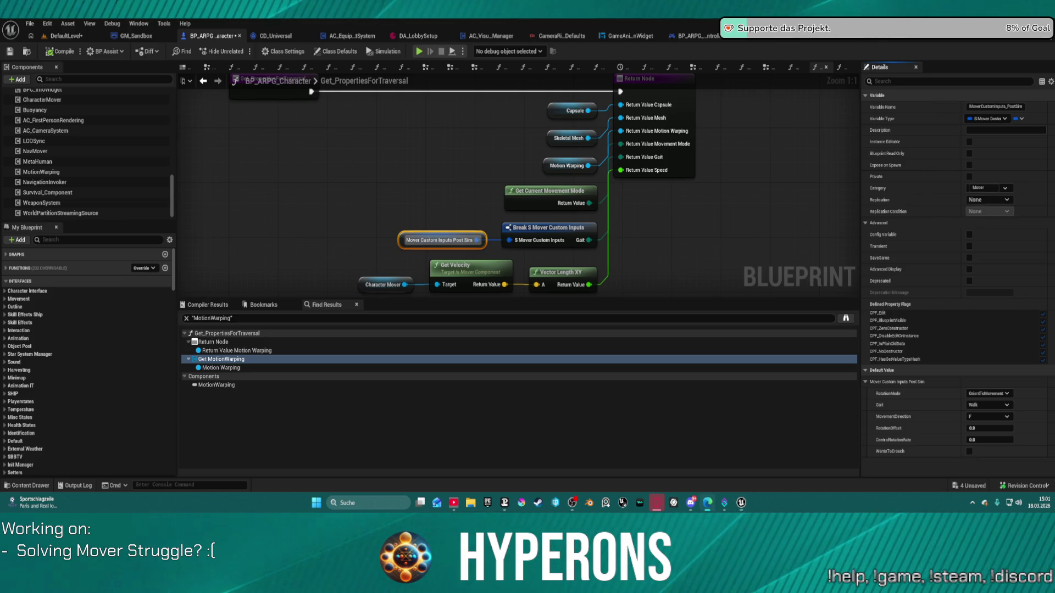
{"action": "left_click", "coordinate": [708, 502]}
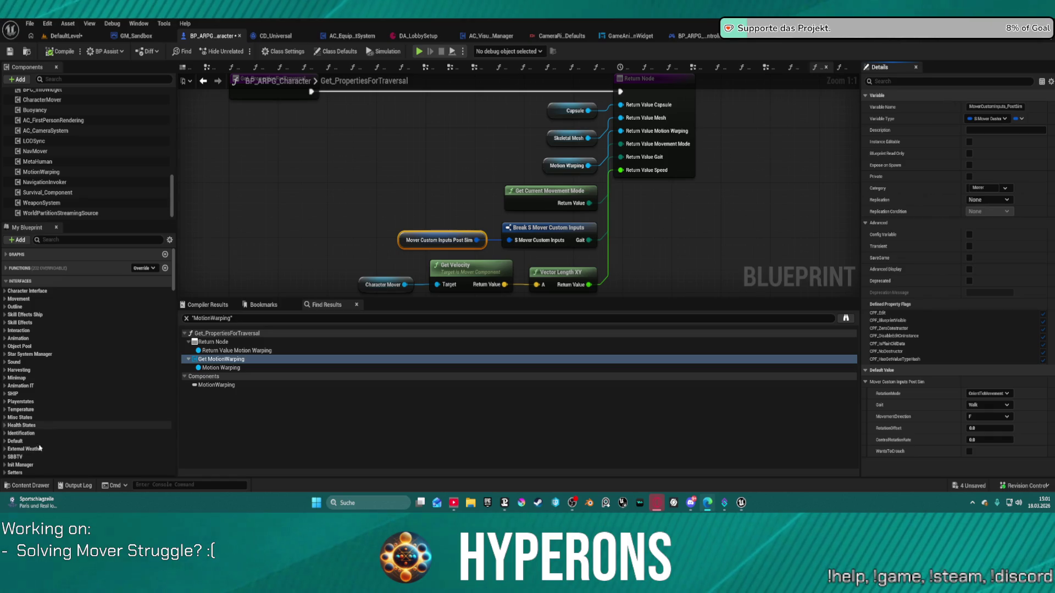
{"action": "scroll", "coordinate": [66, 454], "scroll_direction": "down", "scroll_amount": 2}
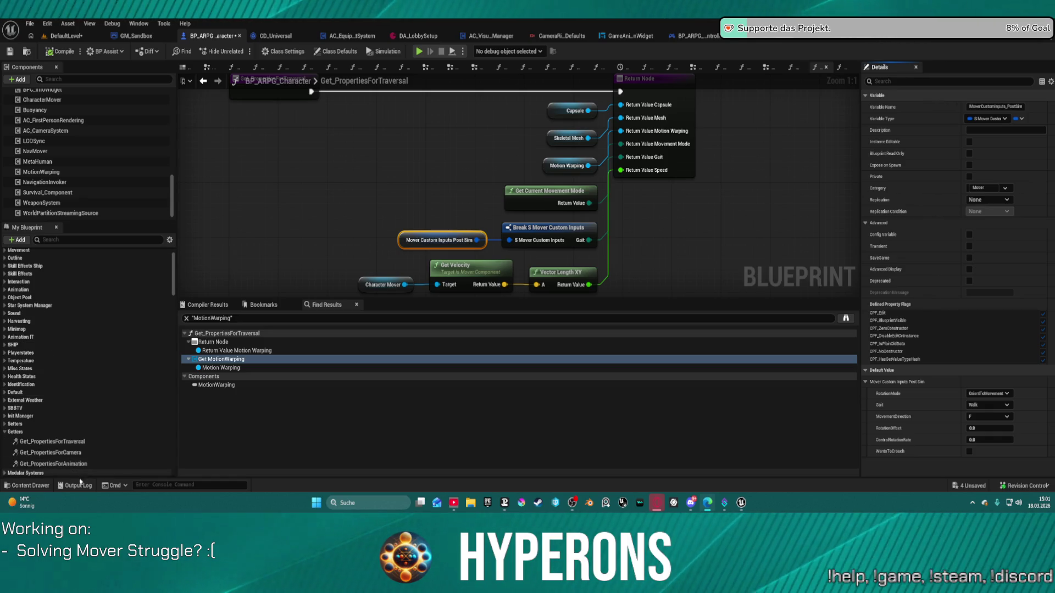
{"action": "left_click", "coordinate": [53, 464]}
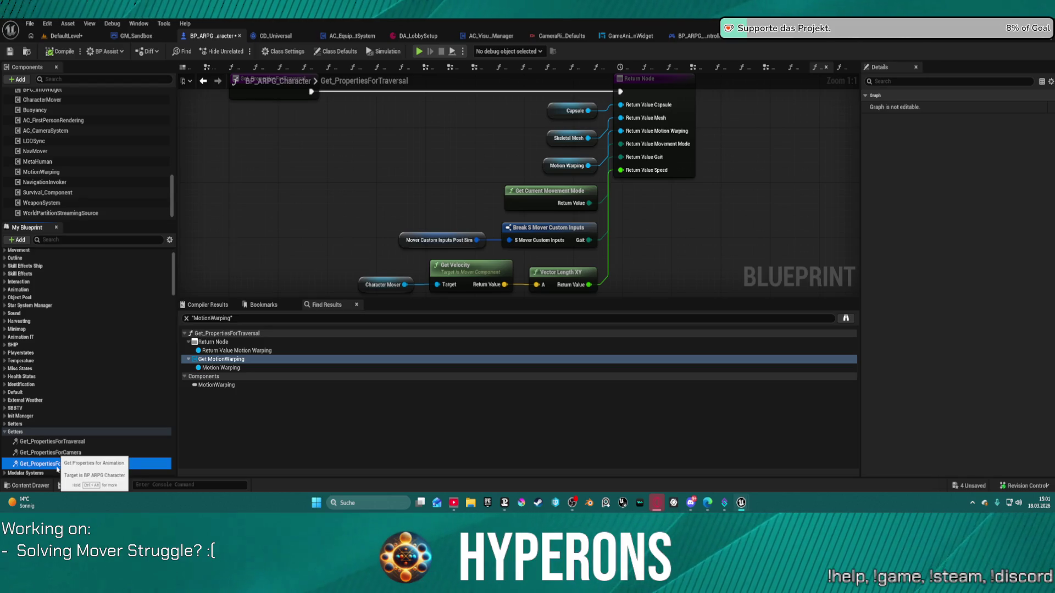
Review Get_PropertiesForAnimation's Select Int movement logic and open the IsMoving function it calls
{"action": "double_click", "coordinate": [45, 466]}
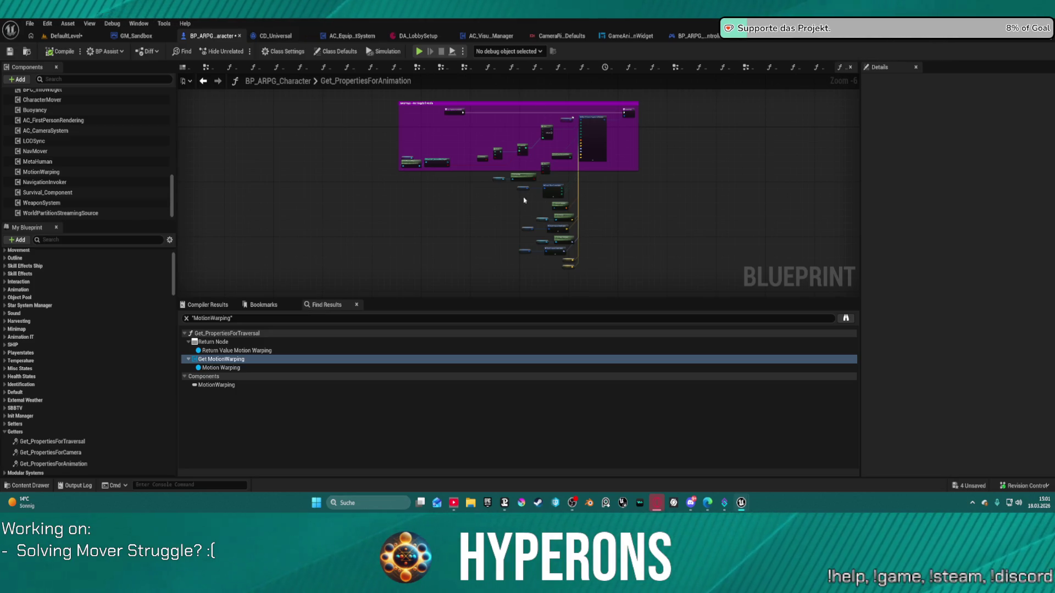
{"action": "scroll", "coordinate": [524, 200], "scroll_direction": "up", "scroll_amount": 5}
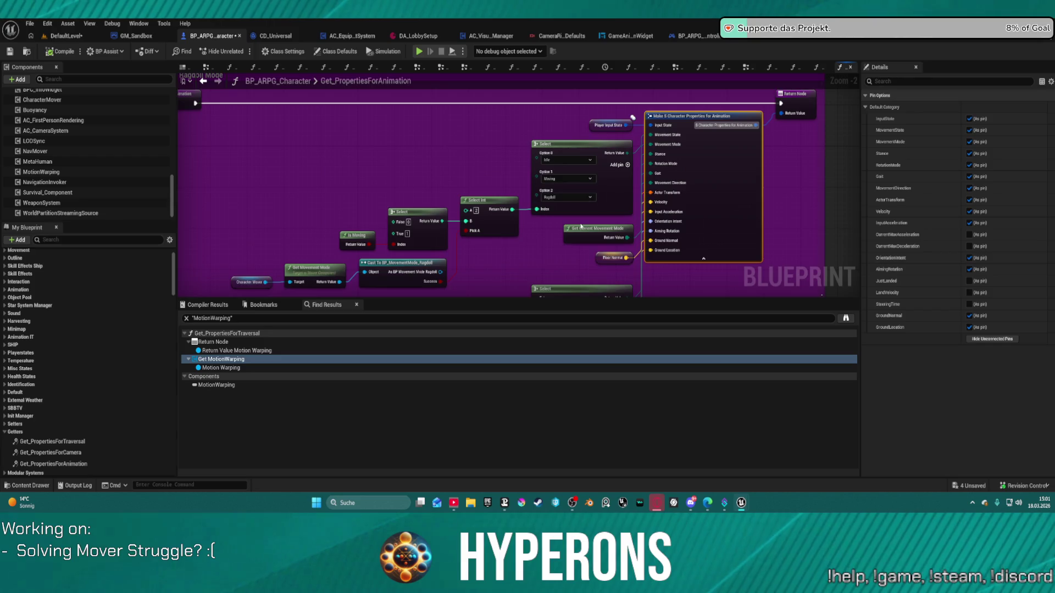
{"action": "scroll", "coordinate": [581, 226], "scroll_direction": "down", "scroll_amount": 3}
{"action": "scroll", "coordinate": [439, 265], "scroll_direction": "up", "scroll_amount": 3}
{"action": "left_click", "coordinate": [439, 265]}
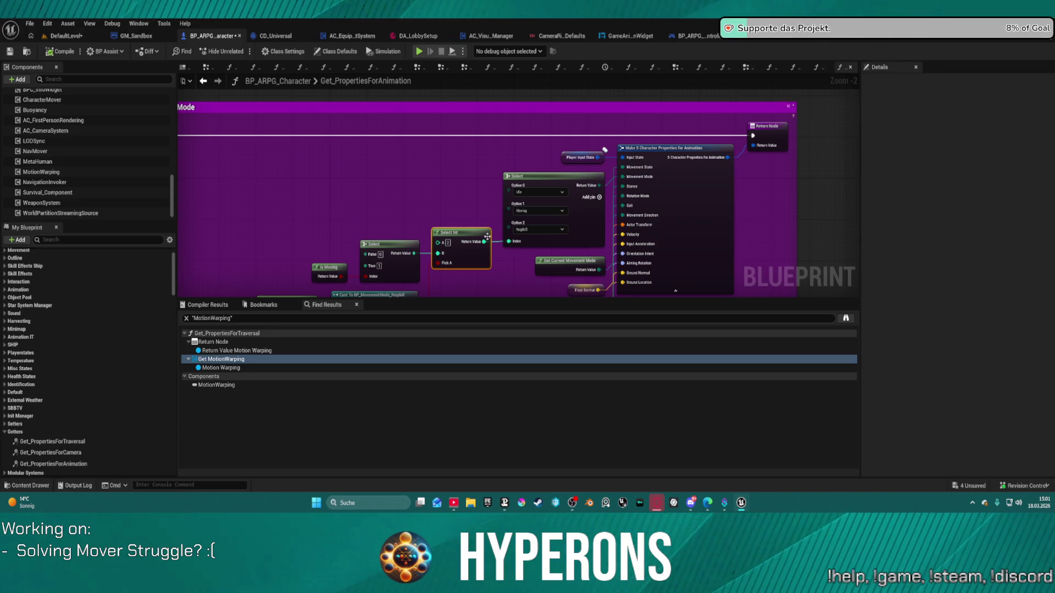
{"action": "left_click_drag", "start_coordinate": [422, 217], "coordinate": [412, 185]}
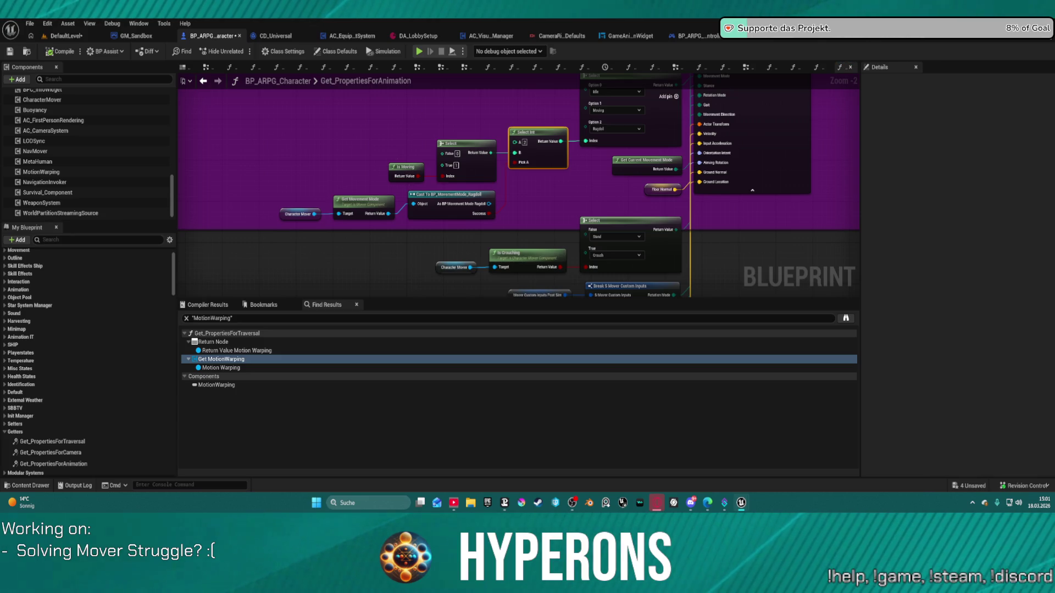
{"action": "double_click", "coordinate": [404, 169]}
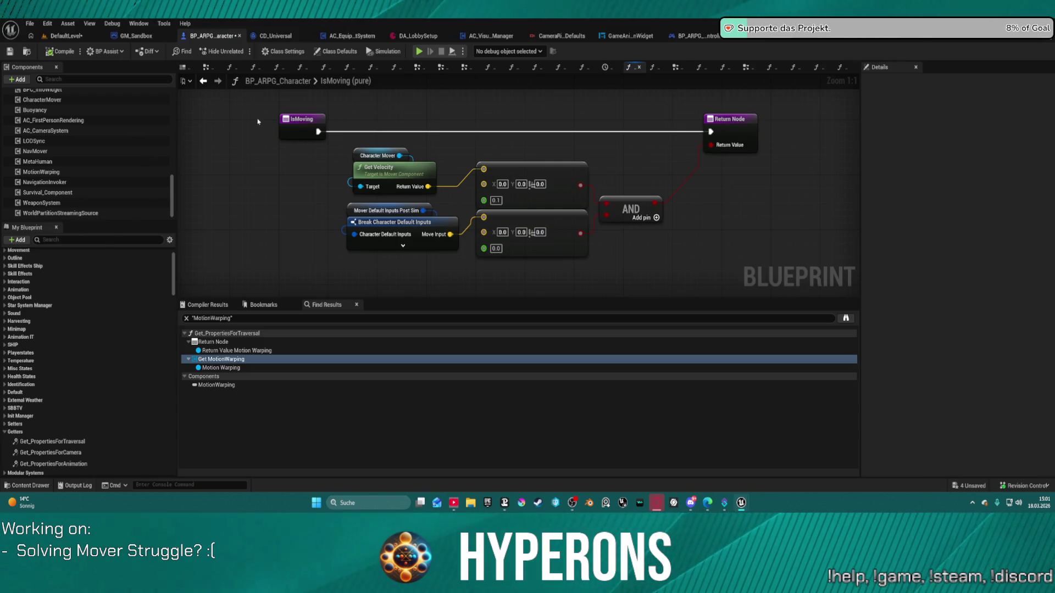
{"action": "left_click", "coordinate": [203, 80]}
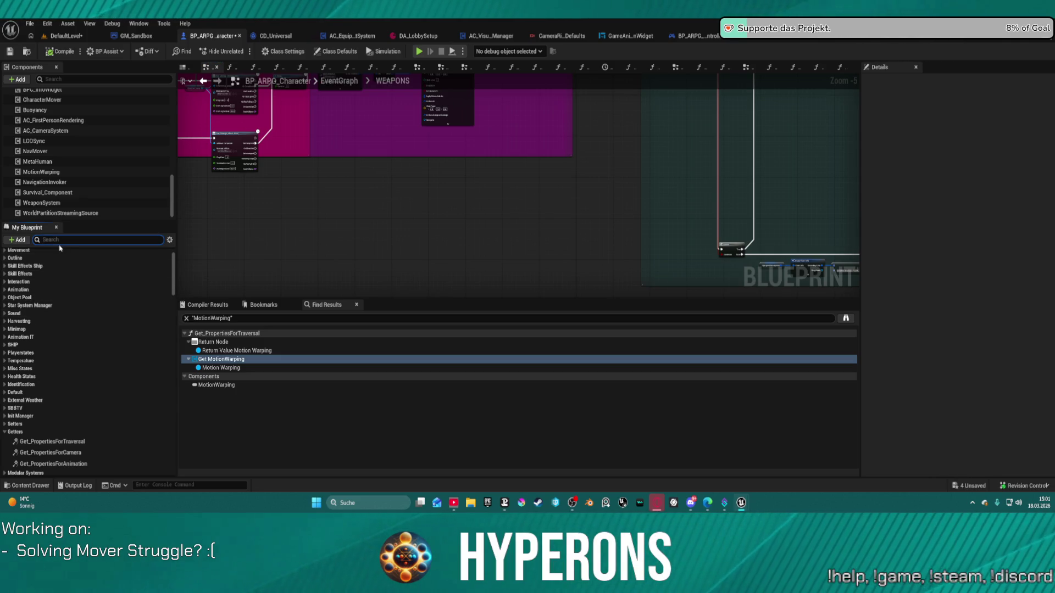
{"action": "type", "text": "is moving"}
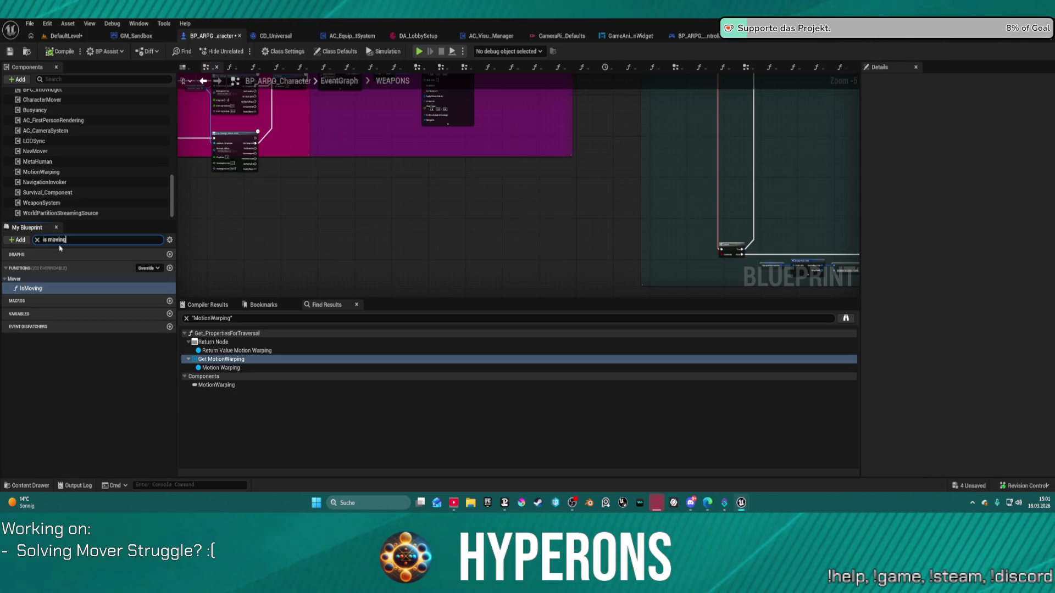
{"action": "double_click", "coordinate": [31, 288]}
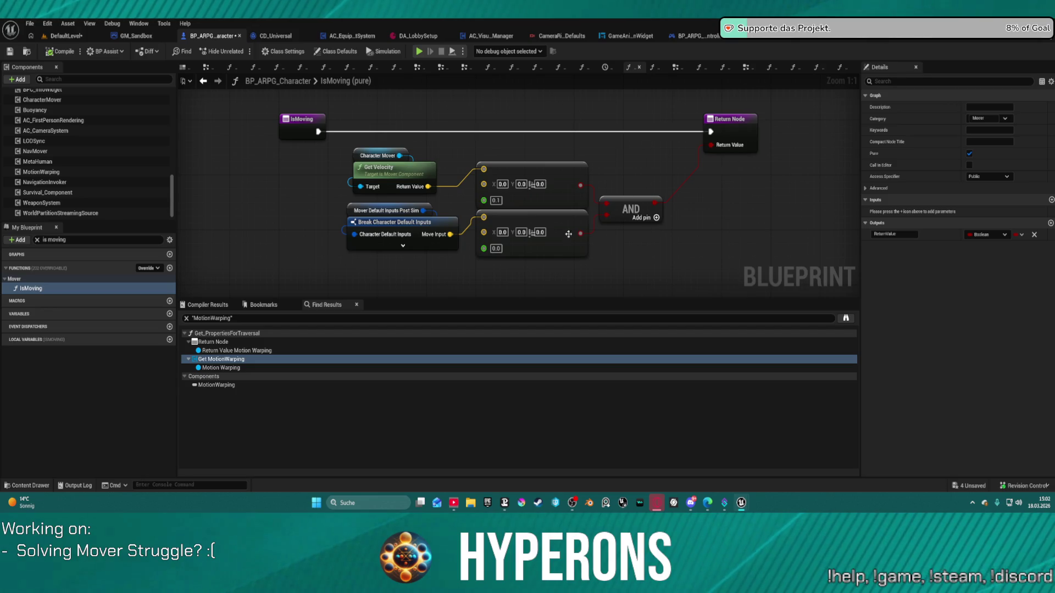
Clear the function search and expand the Live Retarget, Debug, Input and Mover variable categories
{"action": "left_click_drag", "start_coordinate": [569, 234], "coordinate": [567, 242]}
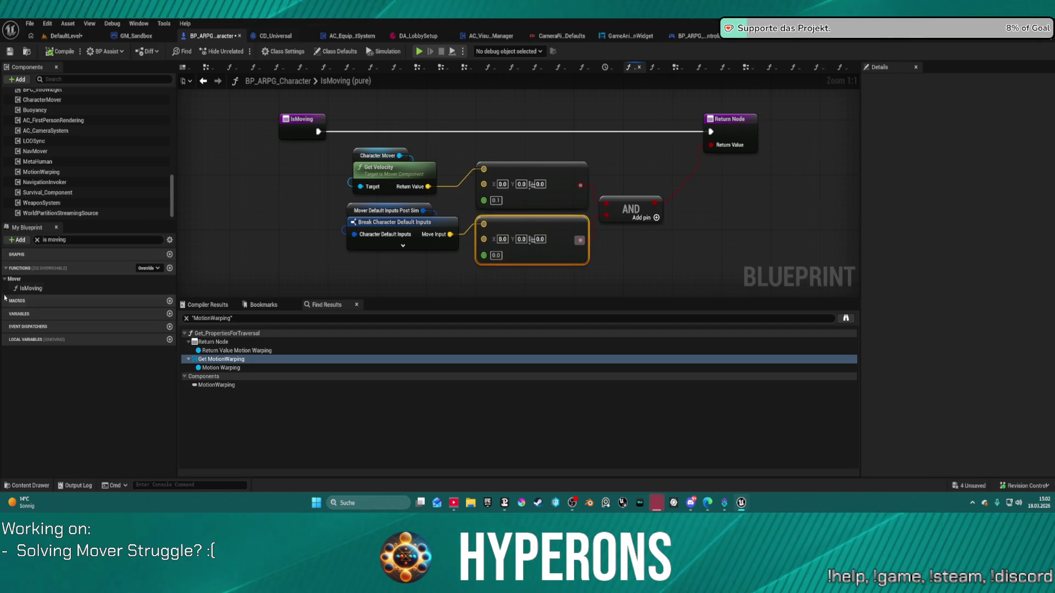
{"action": "left_click", "coordinate": [36, 239]}
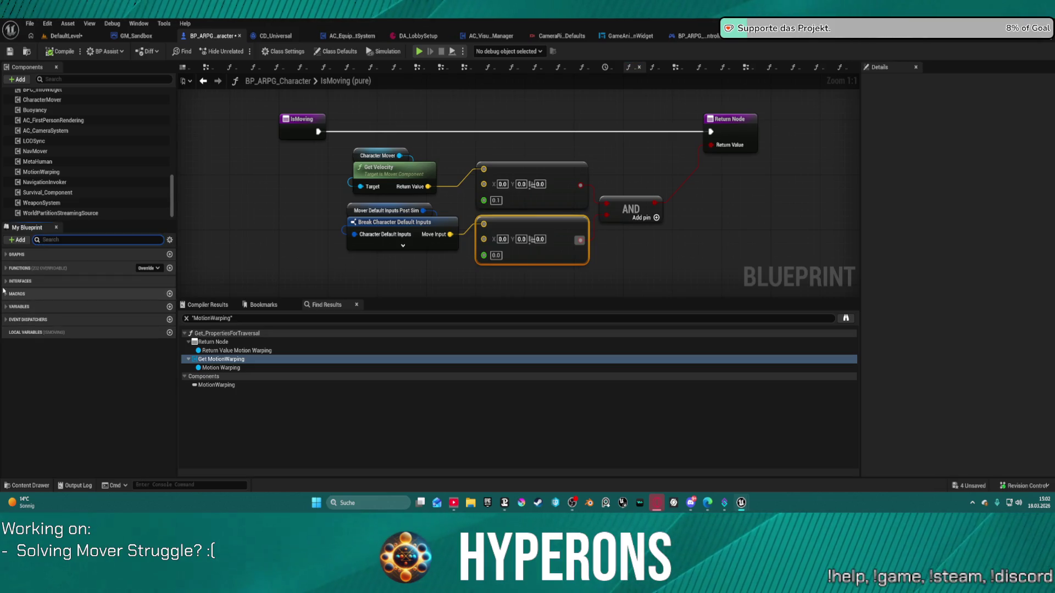
{"action": "left_click", "coordinate": [6, 306]}
{"action": "scroll", "coordinate": [25, 355], "scroll_direction": "down", "scroll_amount": 3}
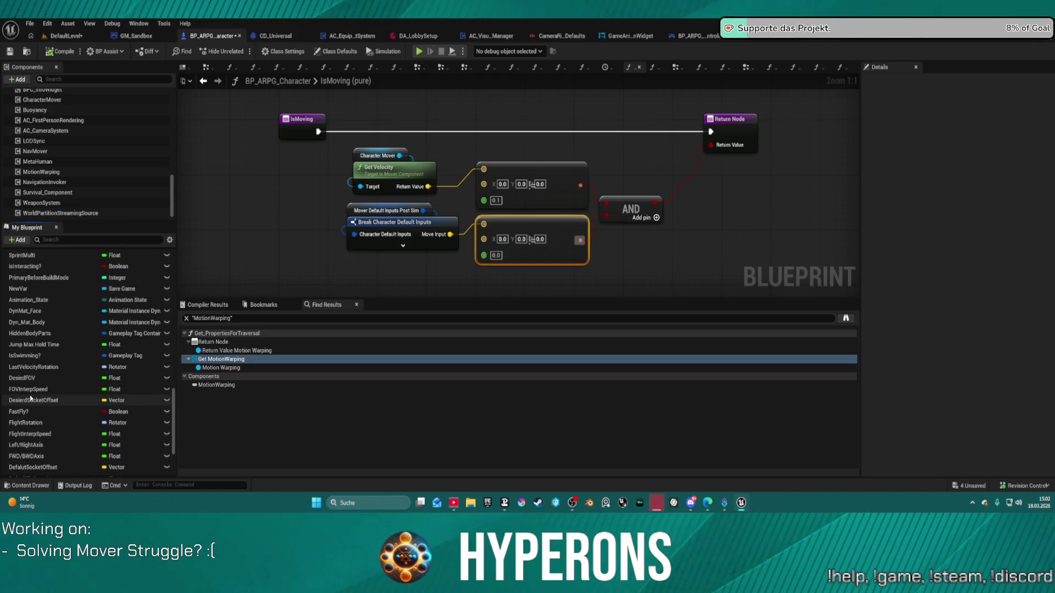
{"action": "scroll", "coordinate": [32, 401], "scroll_direction": "down", "scroll_amount": 3}
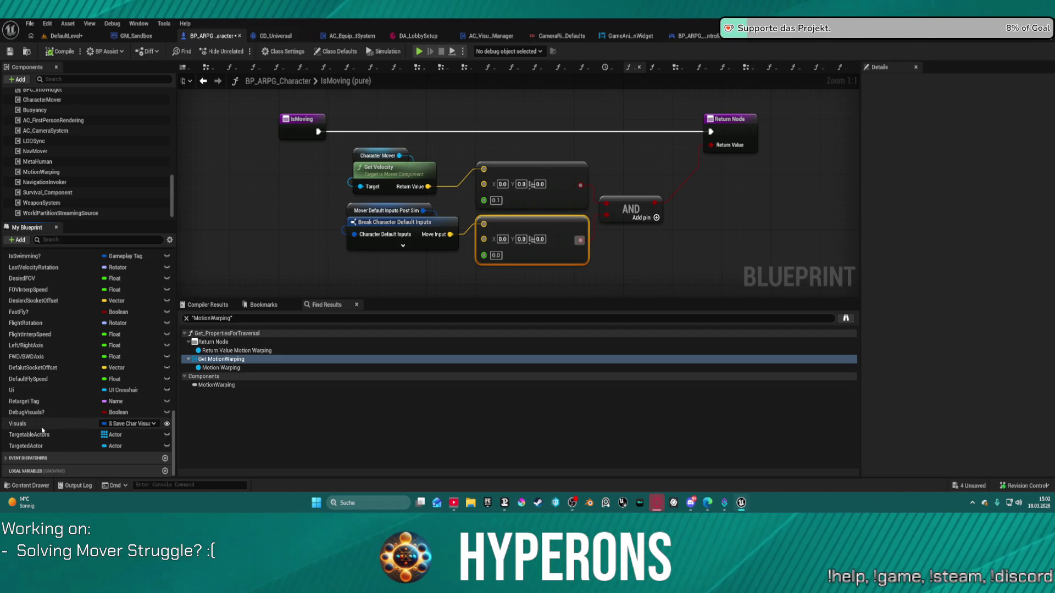
{"action": "scroll", "coordinate": [37, 346], "scroll_direction": "up", "scroll_amount": 2}
{"action": "scroll", "coordinate": [37, 347], "scroll_direction": "up", "scroll_amount": 2}
{"action": "scroll", "coordinate": [38, 346], "scroll_direction": "up", "scroll_amount": 3}
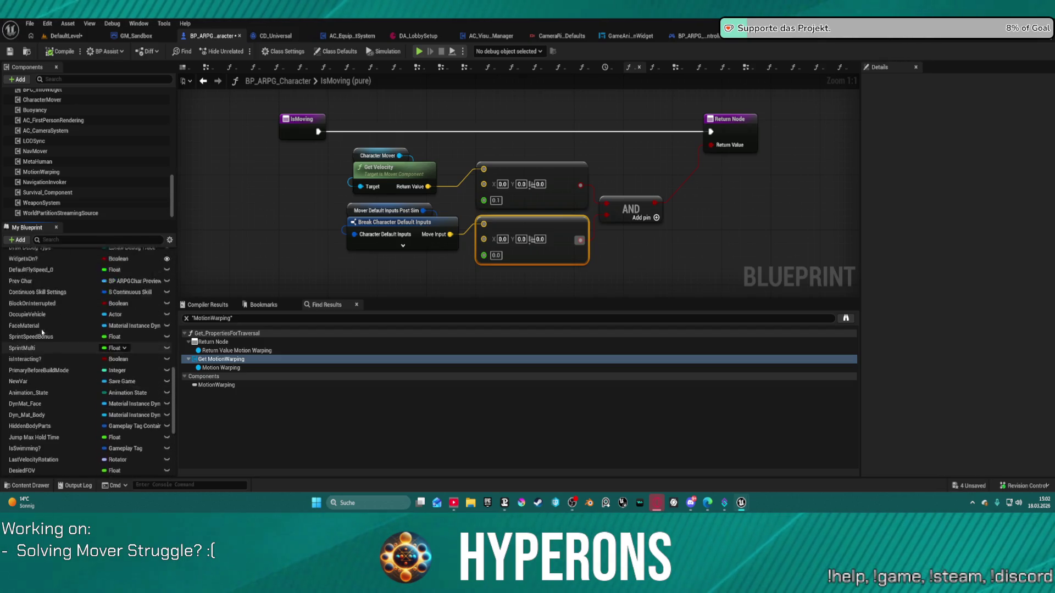
{"action": "scroll", "coordinate": [41, 338], "scroll_direction": "up", "scroll_amount": 3}
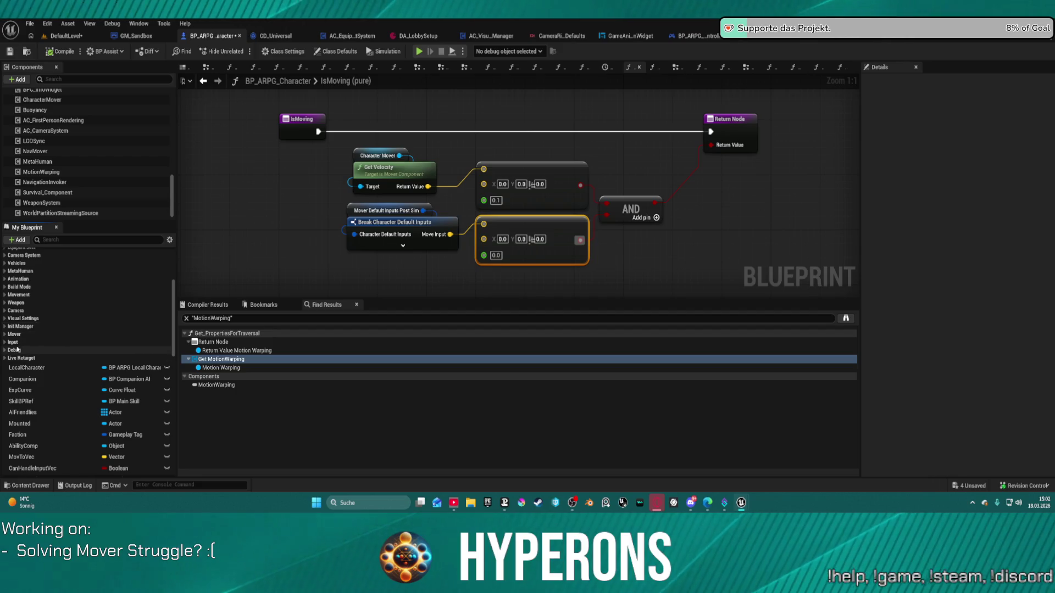
{"action": "left_click", "coordinate": [6, 359]}
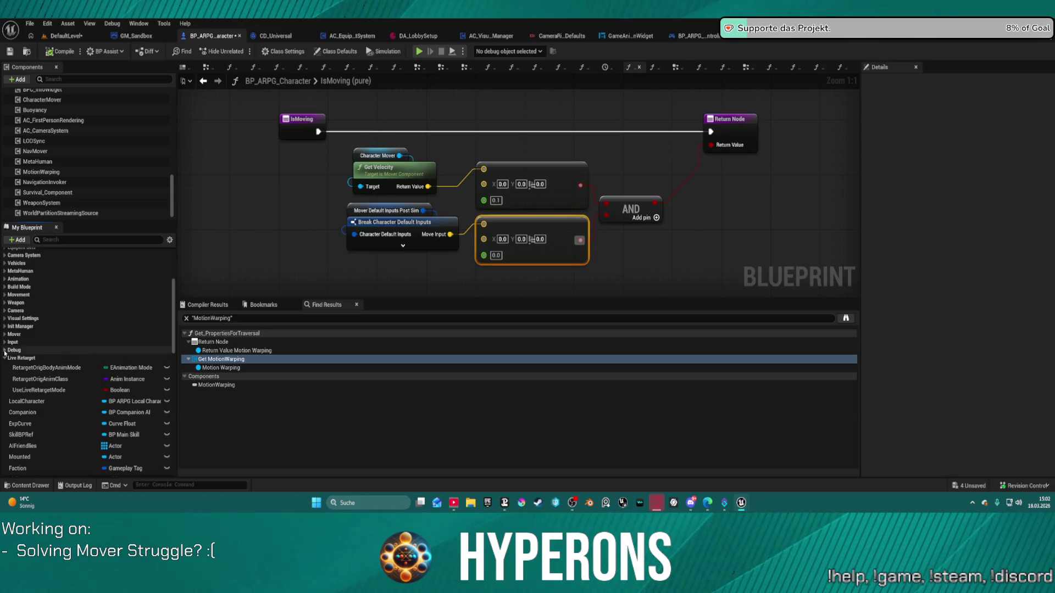
{"action": "left_click", "coordinate": [6, 350]}
{"action": "left_click", "coordinate": [6, 342]}
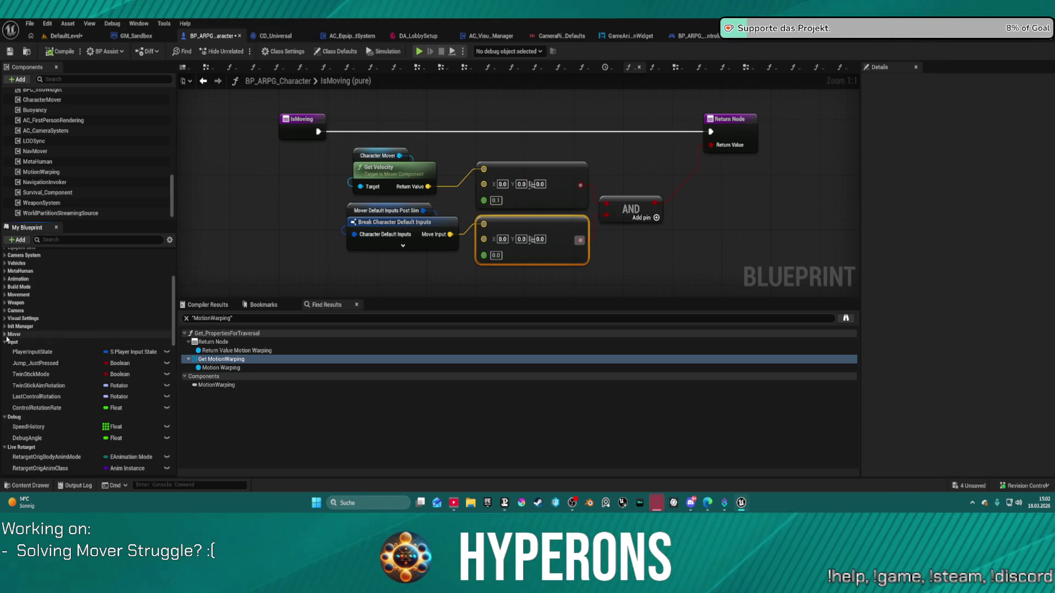
{"action": "left_click", "coordinate": [6, 334]}
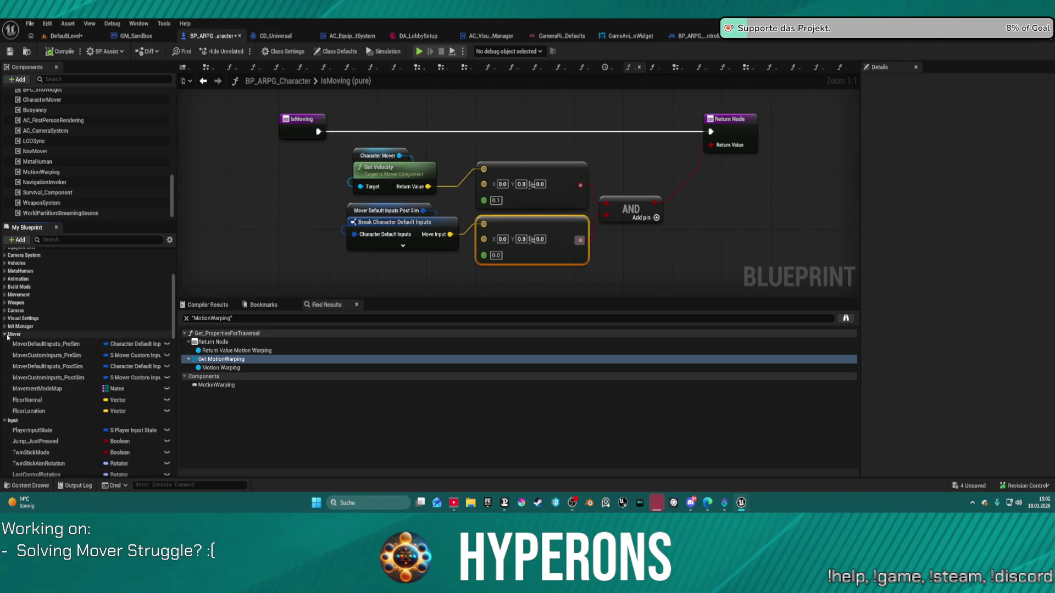
Check MovementModeMap and FloorNormal defaults, then open Set_CharacterInputState from the Setters list
{"action": "left_click", "coordinate": [49, 388]}
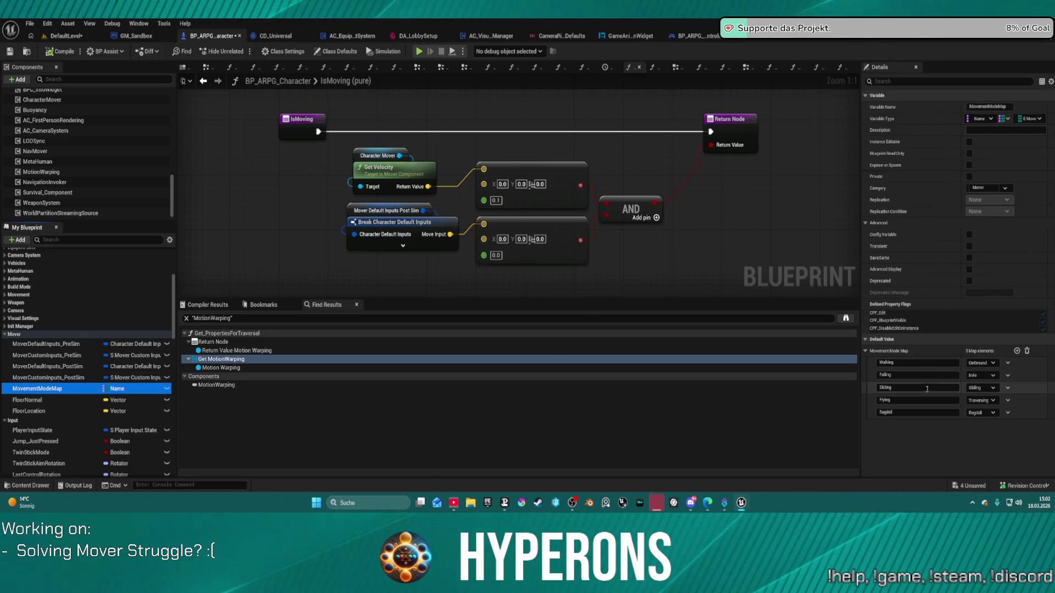
{"action": "left_click", "coordinate": [36, 399]}
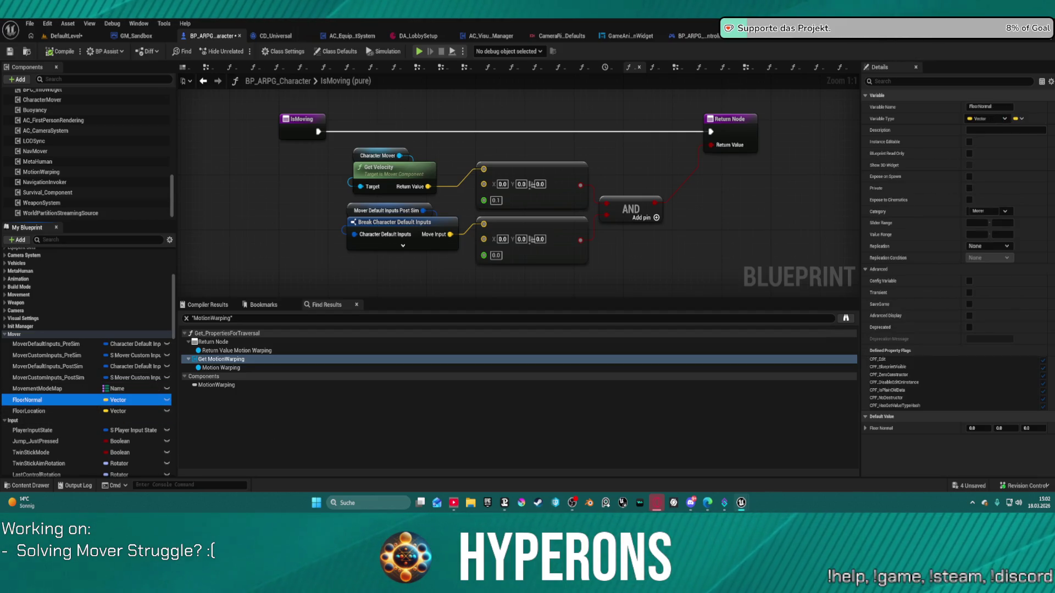
{"action": "scroll", "coordinate": [4, 273], "scroll_direction": "up", "scroll_amount": 3}
{"action": "scroll", "coordinate": [4, 273], "scroll_direction": "up", "scroll_amount": 2}
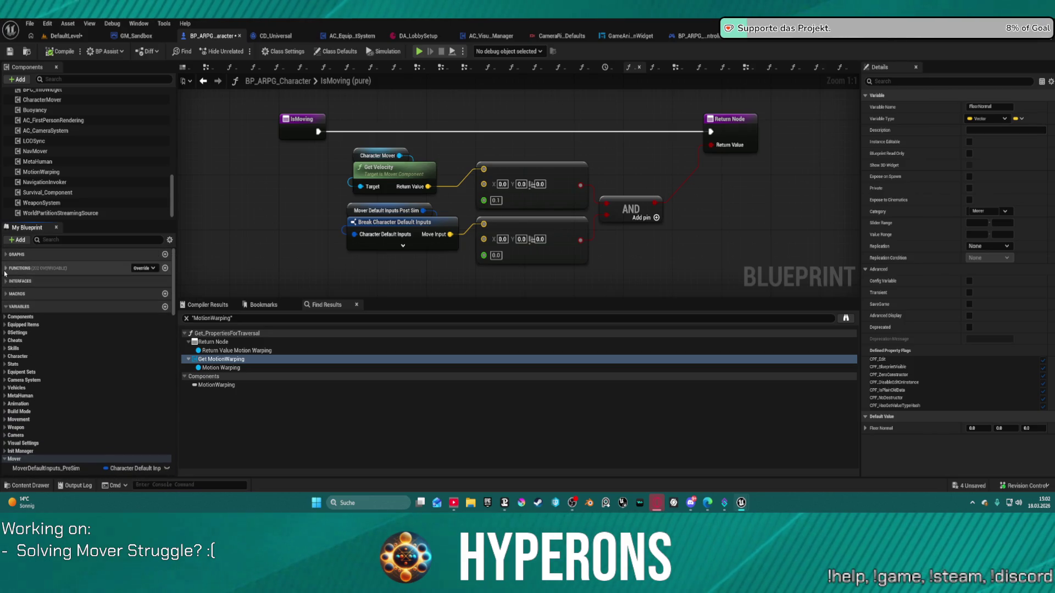
{"action": "left_click", "coordinate": [6, 282]}
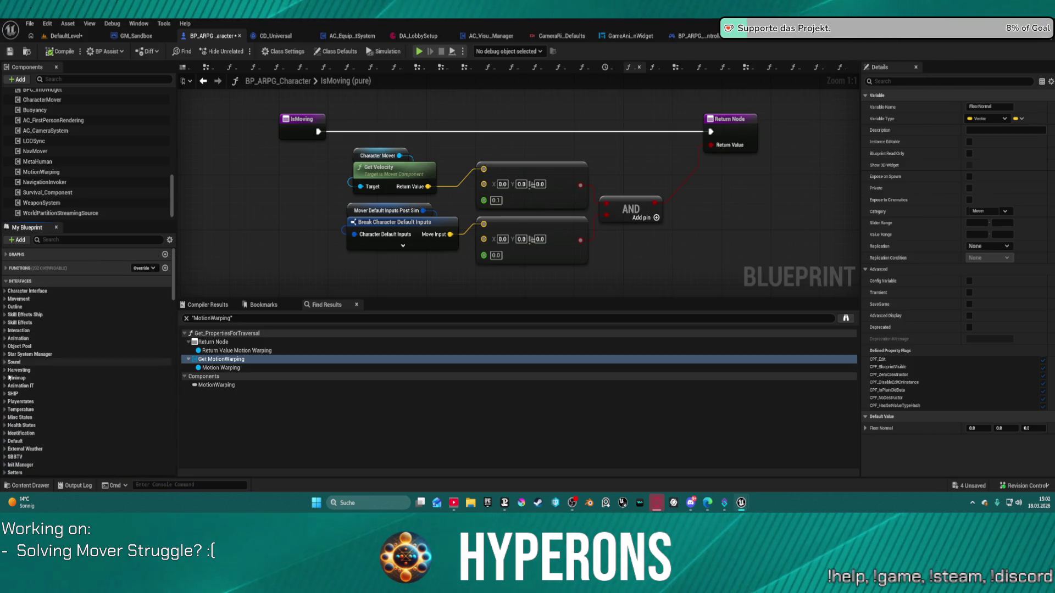
{"action": "scroll", "coordinate": [10, 377], "scroll_direction": "down", "scroll_amount": 2}
{"action": "left_click", "coordinate": [5, 432]}
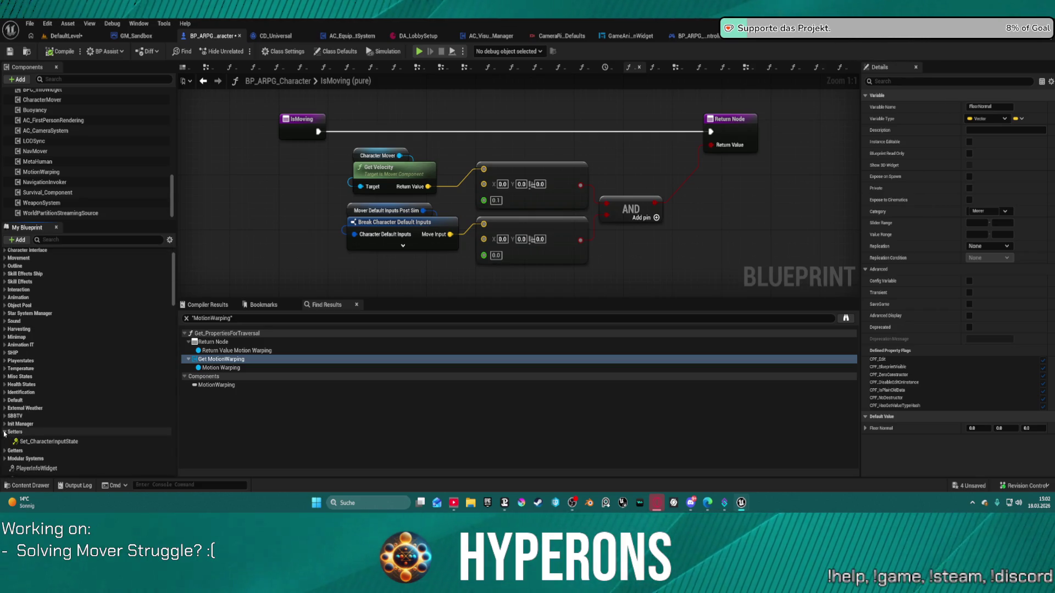
{"action": "double_click", "coordinate": [44, 443]}
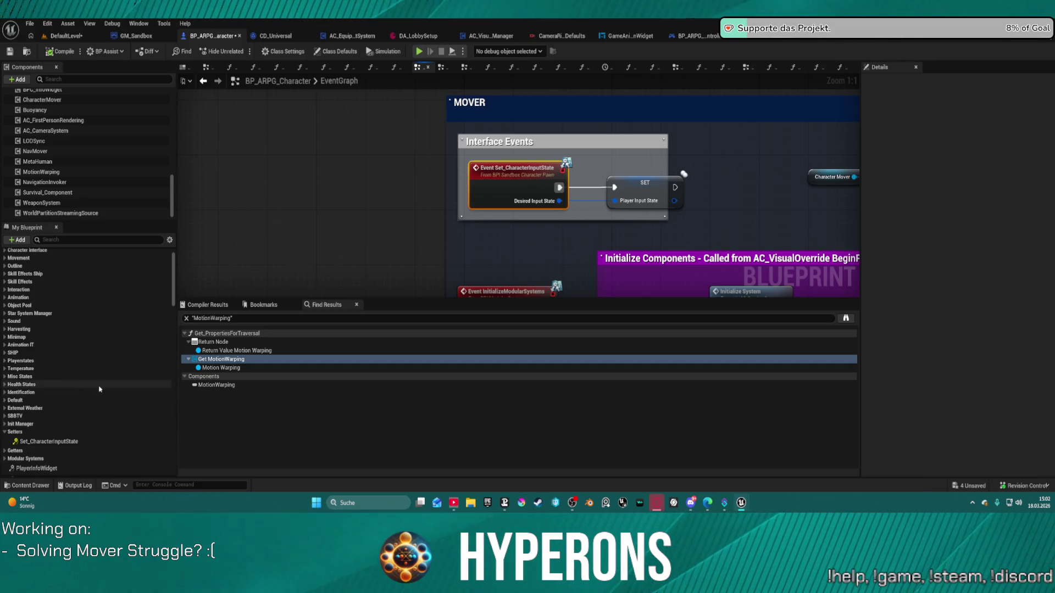
{"action": "mouse_move", "coordinate": [562, 142]}
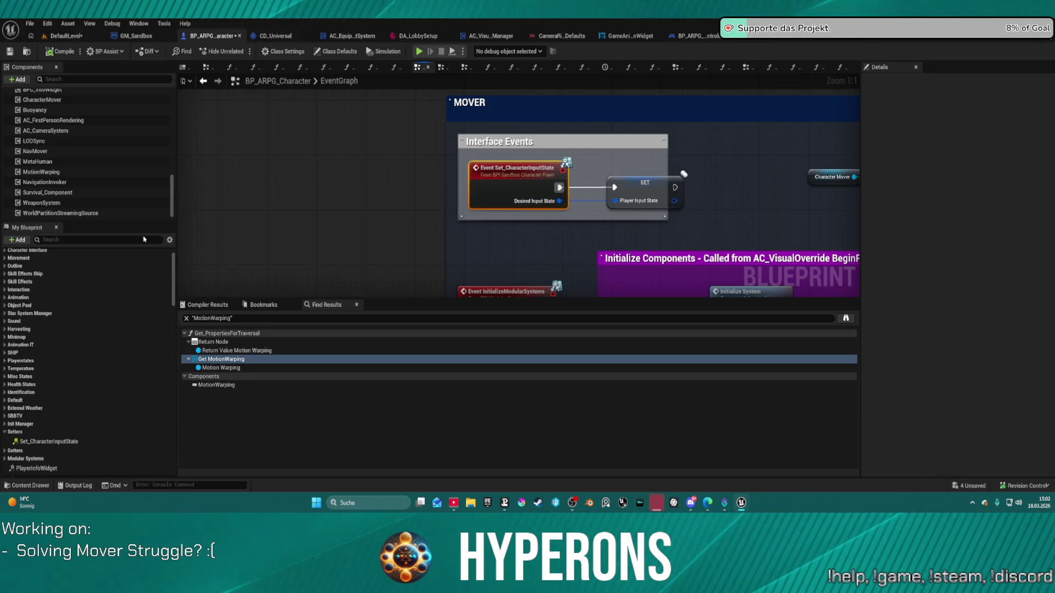
{"action": "scroll", "coordinate": [111, 182], "scroll_direction": "up", "scroll_amount": 2}
{"action": "scroll", "coordinate": [106, 172], "scroll_direction": "up", "scroll_amount": 2}
{"action": "scroll", "coordinate": [99, 169], "scroll_direction": "up", "scroll_amount": 1}
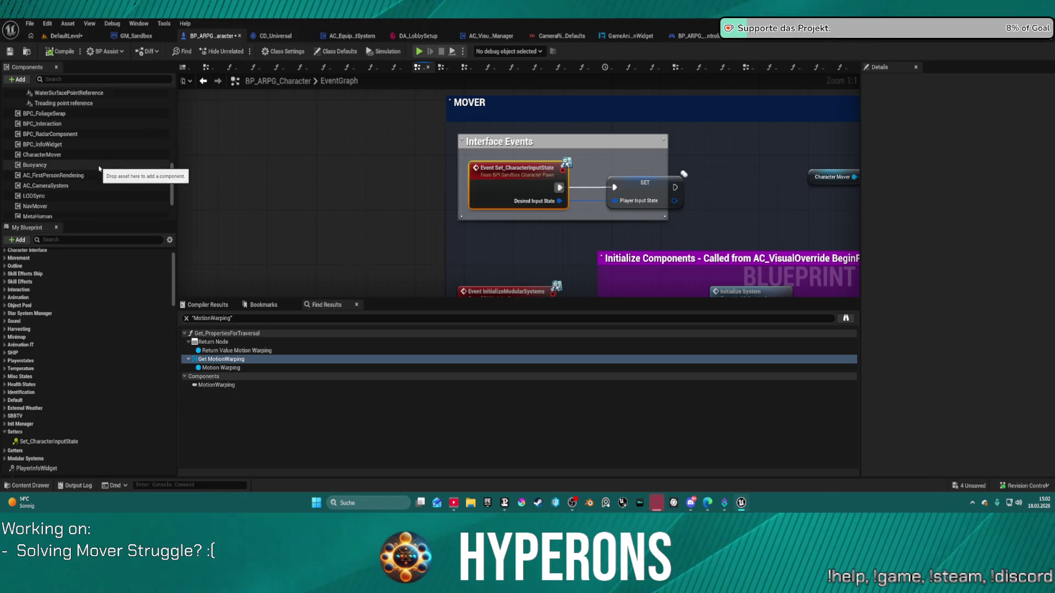
{"action": "scroll", "coordinate": [99, 168], "scroll_direction": "up", "scroll_amount": 2}
{"action": "scroll", "coordinate": [49, 187], "scroll_direction": "up", "scroll_amount": 2}
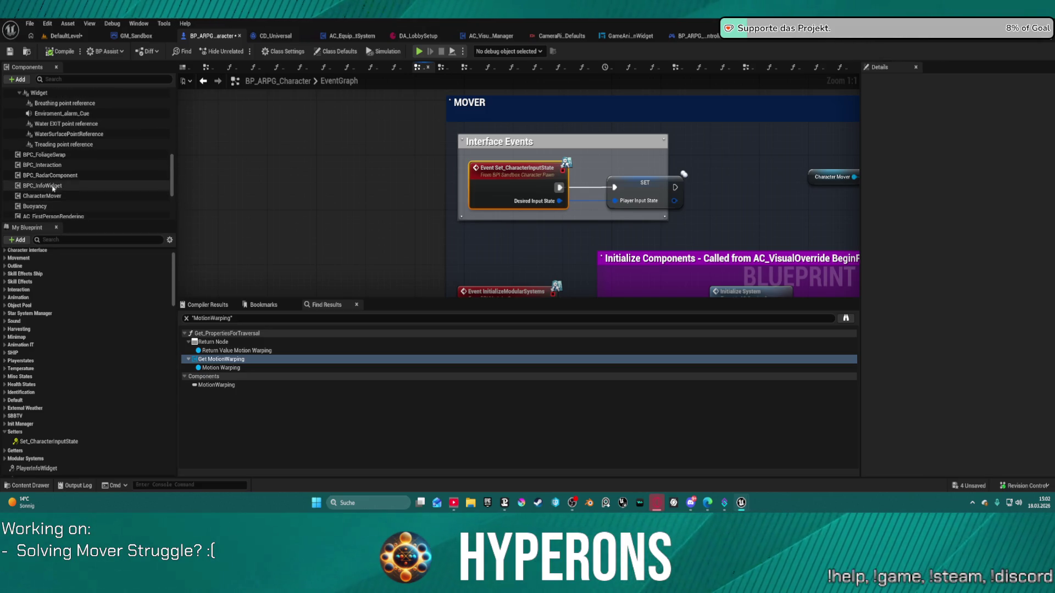
{"action": "scroll", "coordinate": [59, 189], "scroll_direction": "up", "scroll_amount": 3}
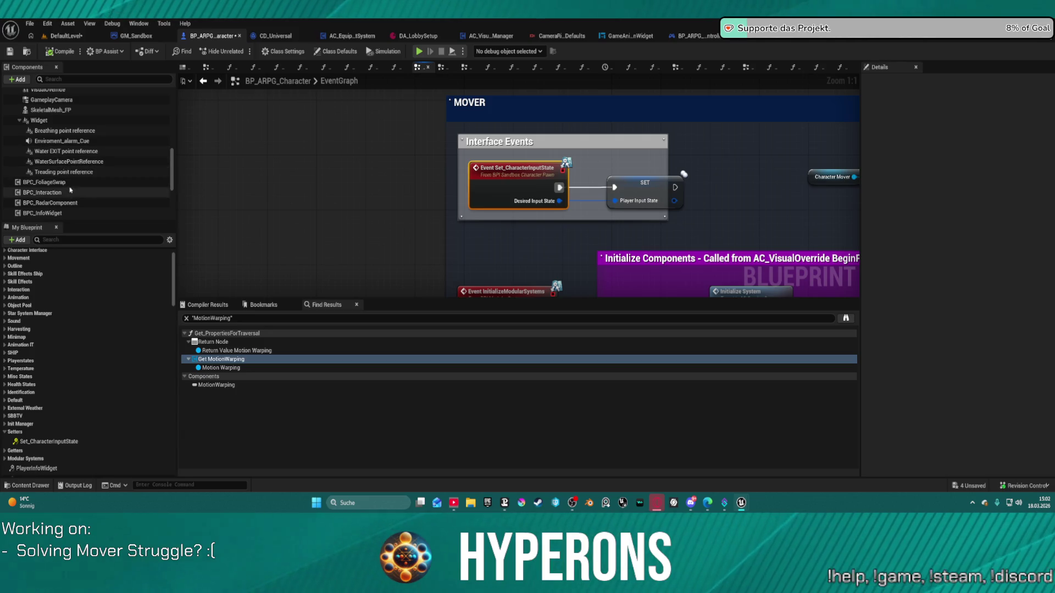
{"action": "scroll", "coordinate": [70, 191], "scroll_direction": "up", "scroll_amount": 3}
{"action": "scroll", "coordinate": [68, 188], "scroll_direction": "up", "scroll_amount": 3}
{"action": "scroll", "coordinate": [66, 186], "scroll_direction": "up", "scroll_amount": 3}
{"action": "scroll", "coordinate": [65, 182], "scroll_direction": "up", "scroll_amount": 2}
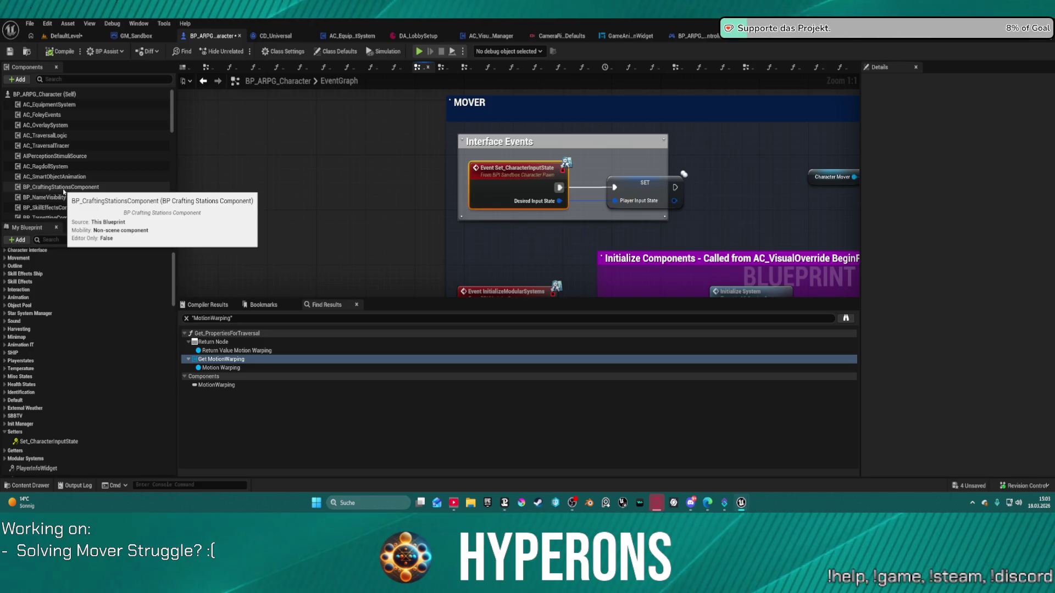
Show the AC_TraversalTracer component's ledge and trace settings in Details
{"action": "left_click", "coordinate": [46, 146]}
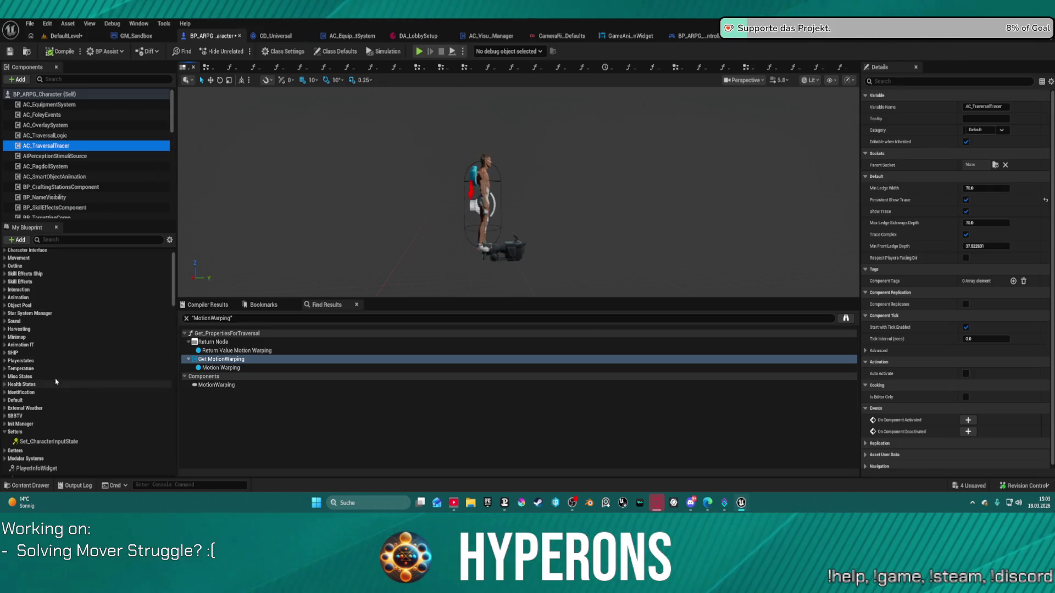
{"action": "scroll", "coordinate": [44, 390], "scroll_direction": "down", "scroll_amount": 5}
{"action": "scroll", "coordinate": [44, 387], "scroll_direction": "up", "scroll_amount": 3}
{"action": "scroll", "coordinate": [41, 347], "scroll_direction": "up", "scroll_amount": 3}
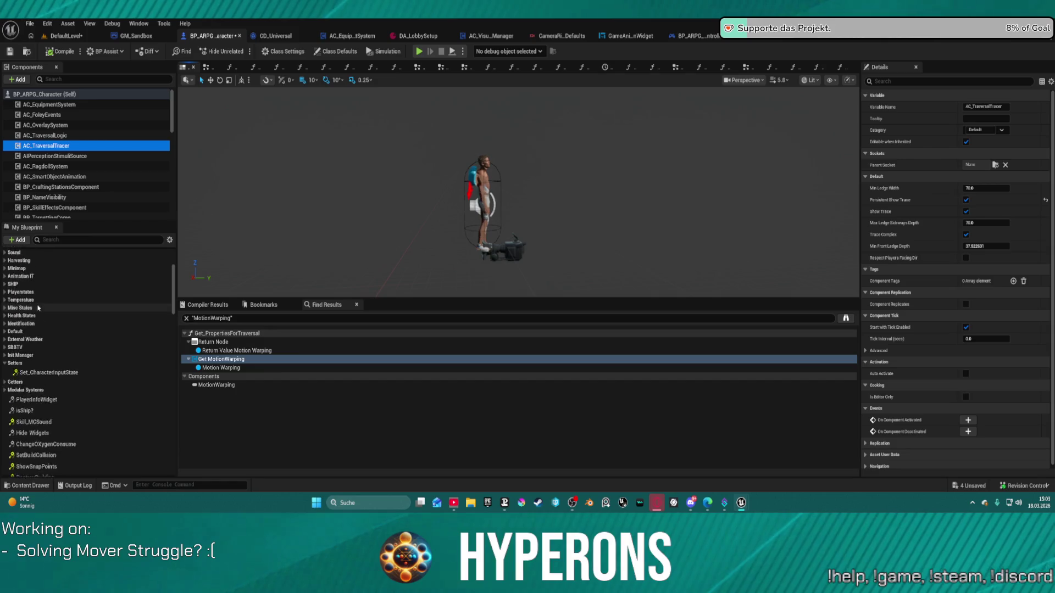
{"action": "scroll", "coordinate": [38, 314], "scroll_direction": "up", "scroll_amount": 3}
{"action": "scroll", "coordinate": [38, 307], "scroll_direction": "up", "scroll_amount": 3}
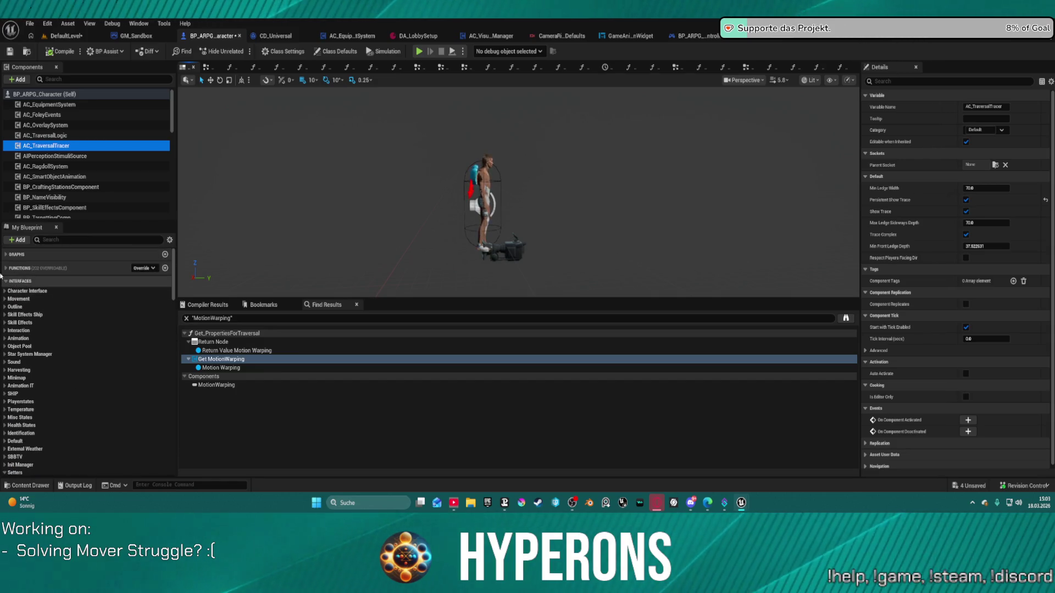
{"action": "scroll", "coordinate": [16, 317], "scroll_direction": "up", "scroll_amount": 3}
Collapse the Traversal category and expand the Mover functions list in My Blueprint
{"action": "left_click", "coordinate": [5, 338]}
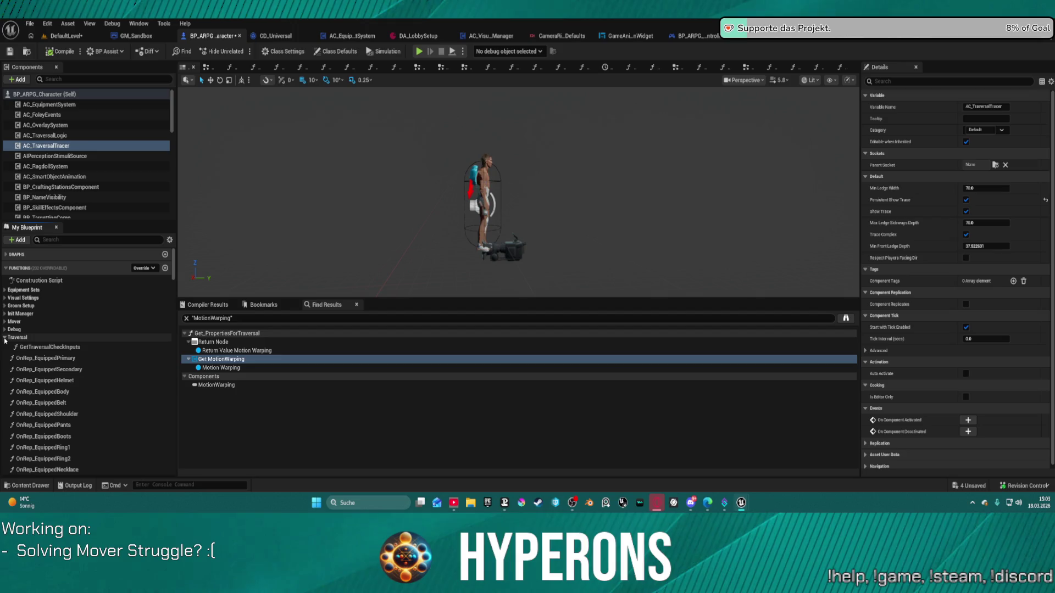
{"action": "left_click", "coordinate": [6, 338]}
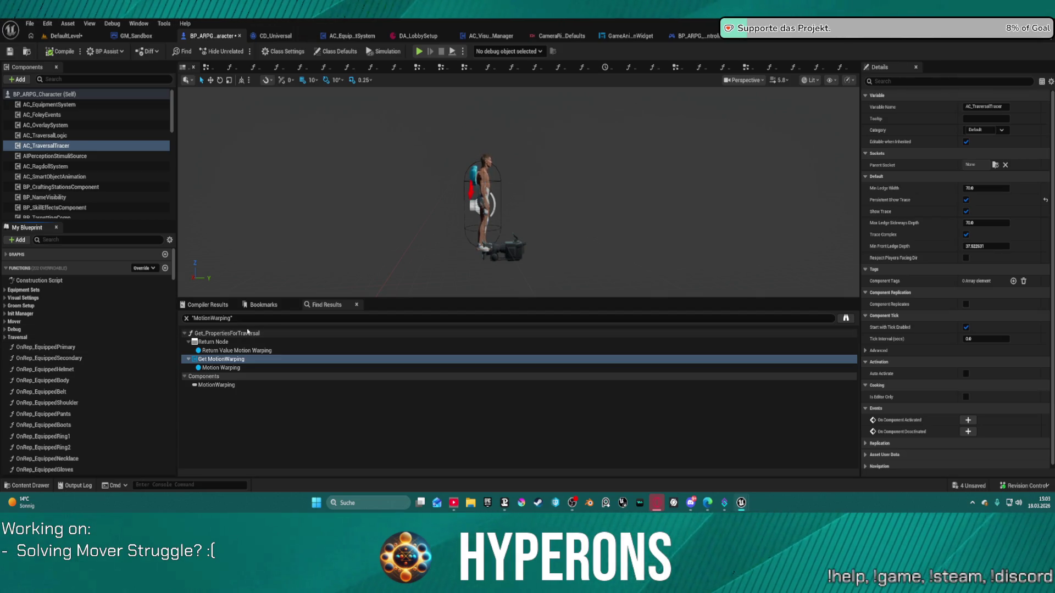
{"action": "scroll", "coordinate": [18, 350], "scroll_direction": "down", "scroll_amount": 3}
{"action": "scroll", "coordinate": [19, 349], "scroll_direction": "down", "scroll_amount": 4}
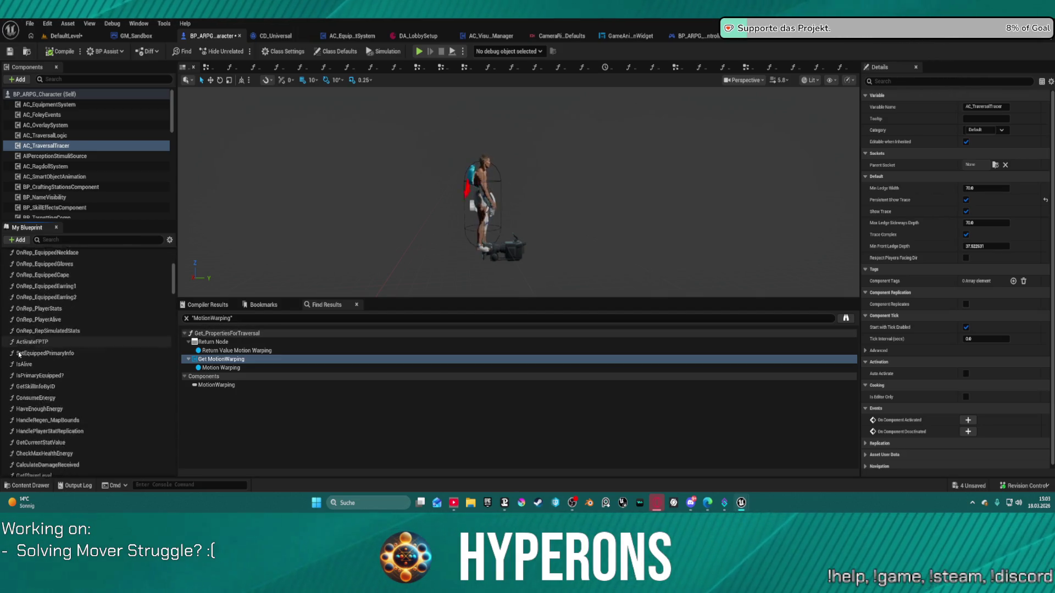
{"action": "scroll", "coordinate": [18, 350], "scroll_direction": "down", "scroll_amount": 4}
{"action": "scroll", "coordinate": [28, 331], "scroll_direction": "down", "scroll_amount": 2}
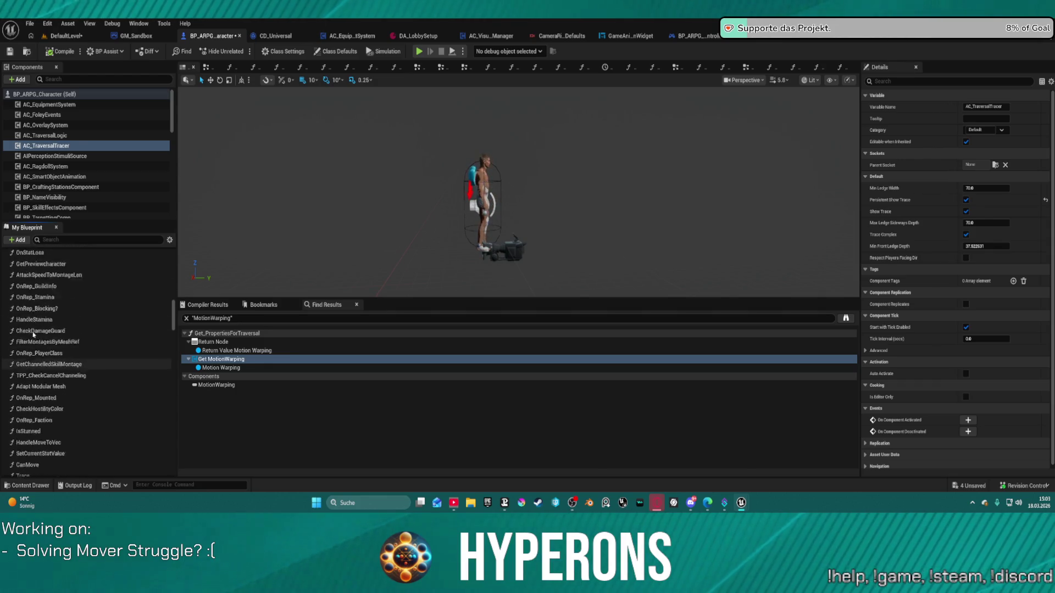
{"action": "scroll", "coordinate": [33, 319], "scroll_direction": "up", "scroll_amount": 10}
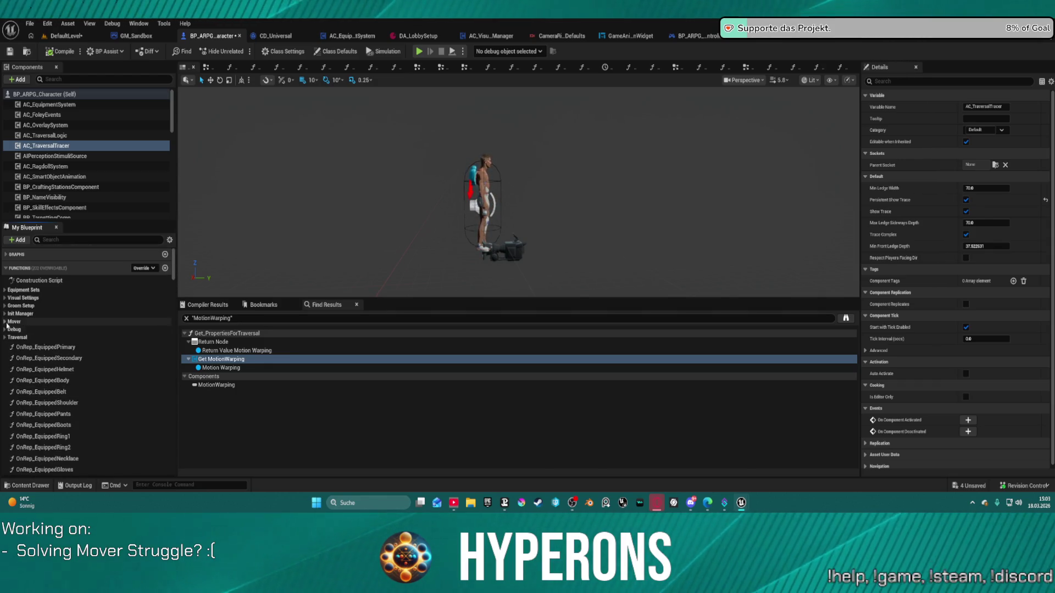
{"action": "left_click", "coordinate": [8, 322]}
{"action": "scroll", "coordinate": [61, 297], "scroll_direction": "down", "scroll_amount": 2}
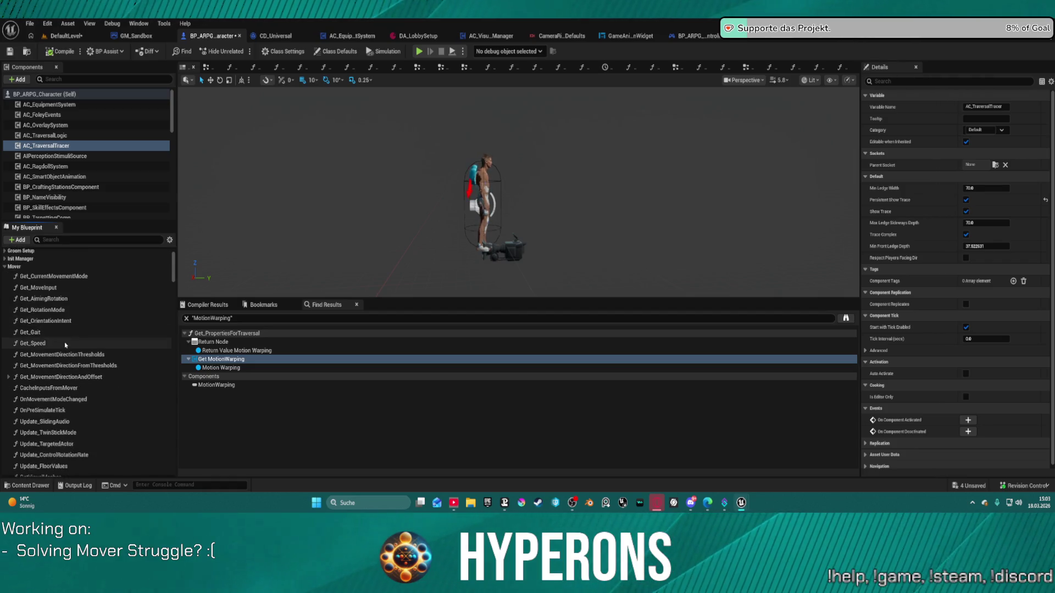
{"action": "left_click", "coordinate": [183, 67]}
{"action": "left_click", "coordinate": [236, 122]}
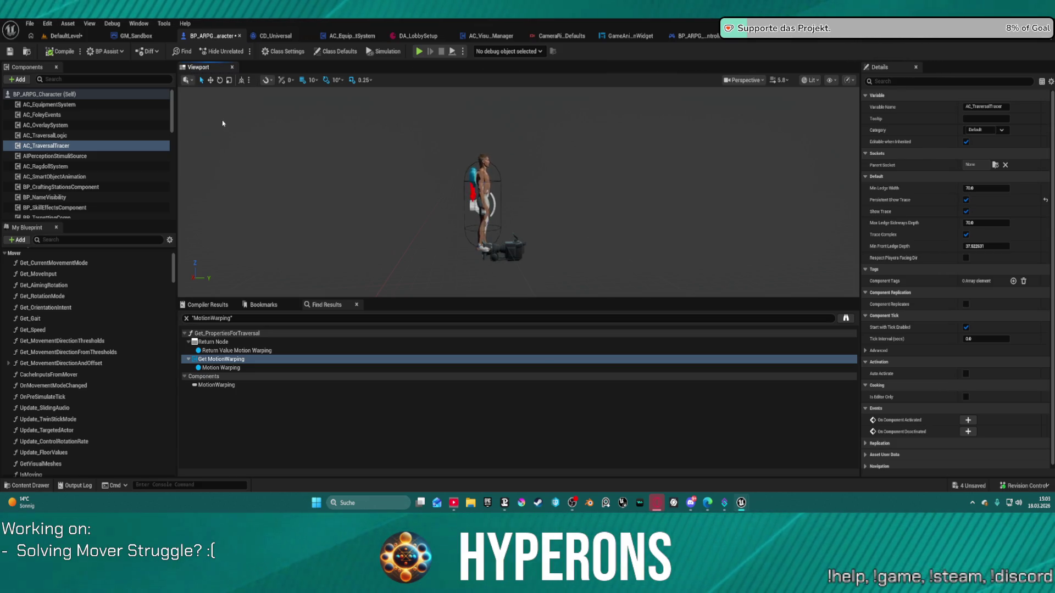
Step through the Mover getters: CurrentMovementMode, MoveInput, AimingRotation, OrientationIntent, Gait, MovementDirectionThresholds
{"action": "left_click", "coordinate": [47, 264]}
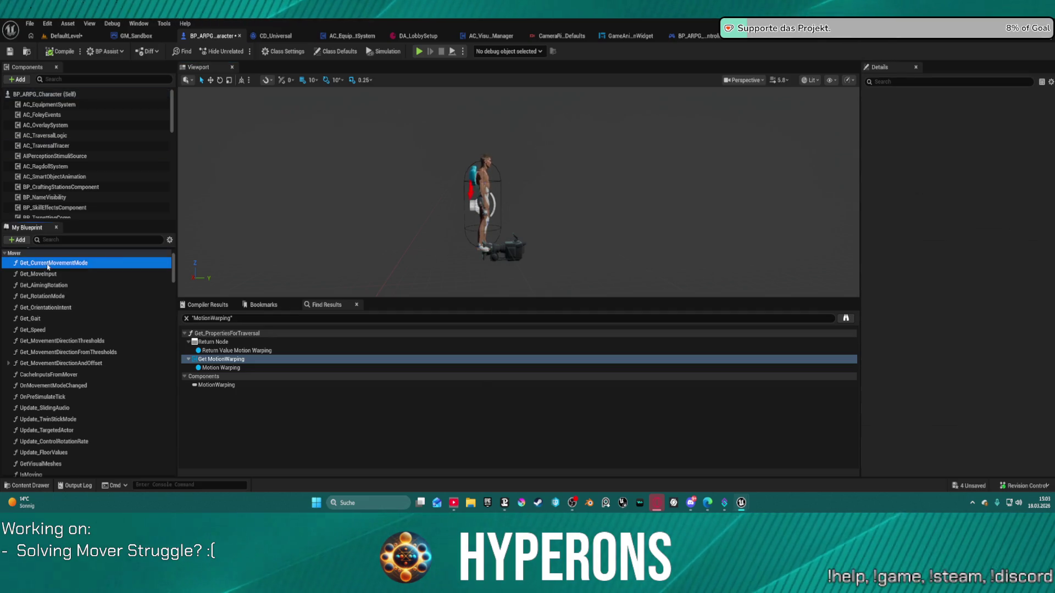
{"action": "double_click", "coordinate": [48, 265]}
{"action": "double_click", "coordinate": [41, 274]}
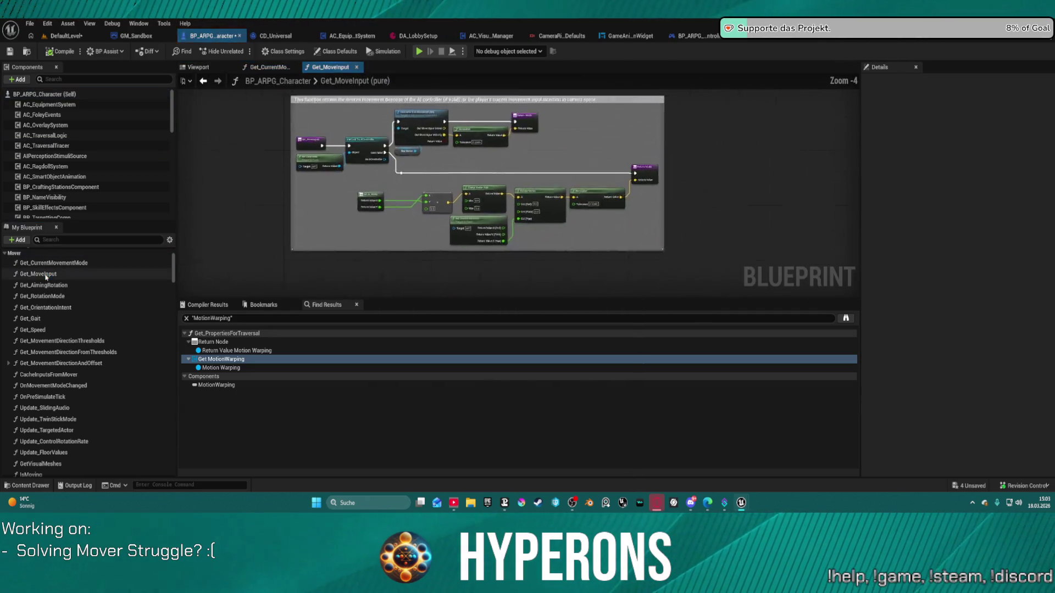
{"action": "double_click", "coordinate": [44, 296]}
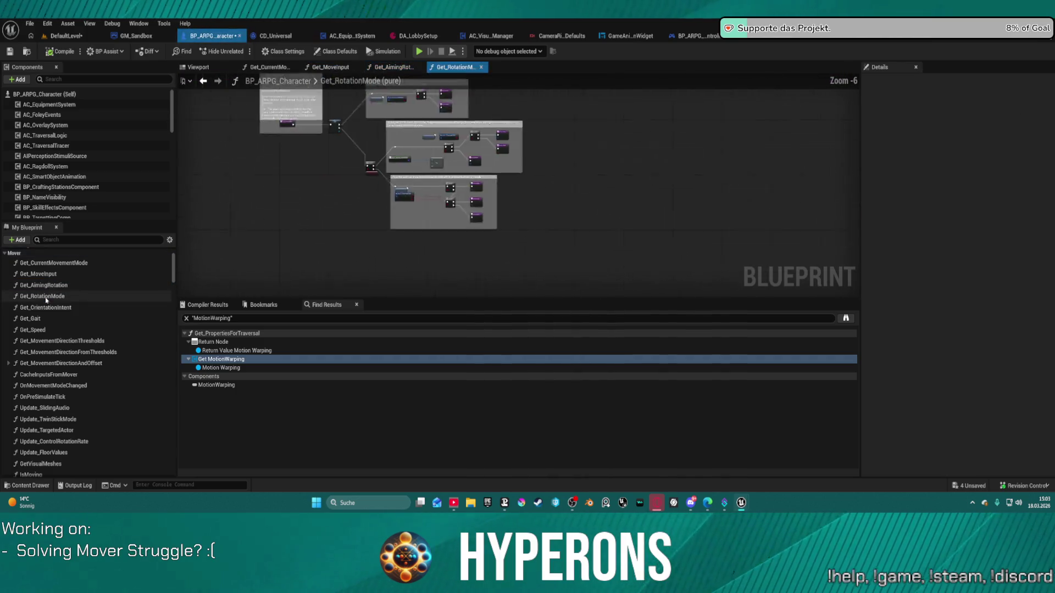
{"action": "left_click", "coordinate": [45, 307]}
{"action": "left_click", "coordinate": [34, 341]}
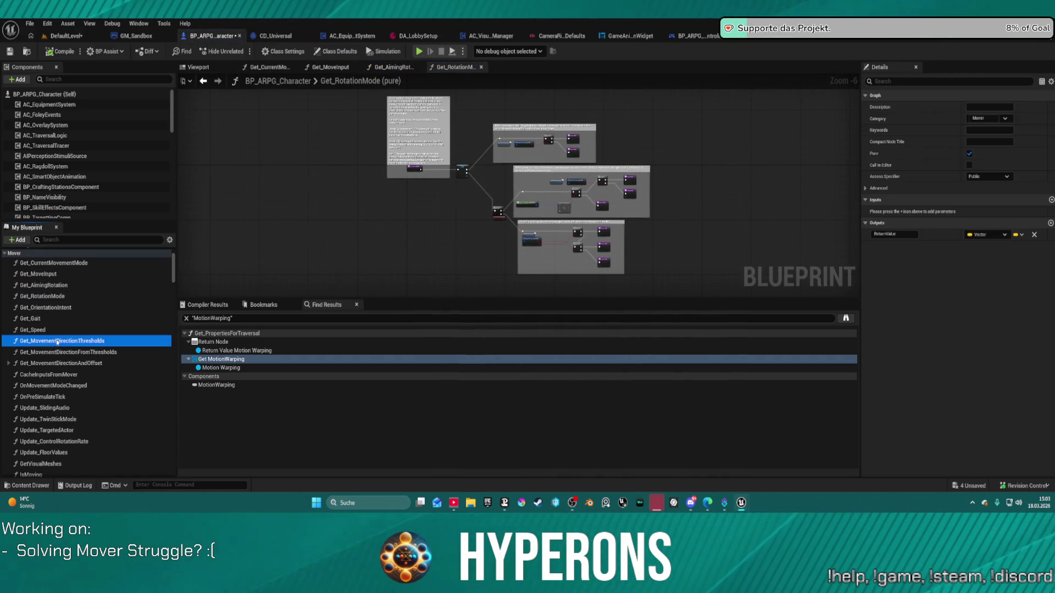
{"action": "double_click", "coordinate": [46, 307]}
{"action": "double_click", "coordinate": [29, 318]}
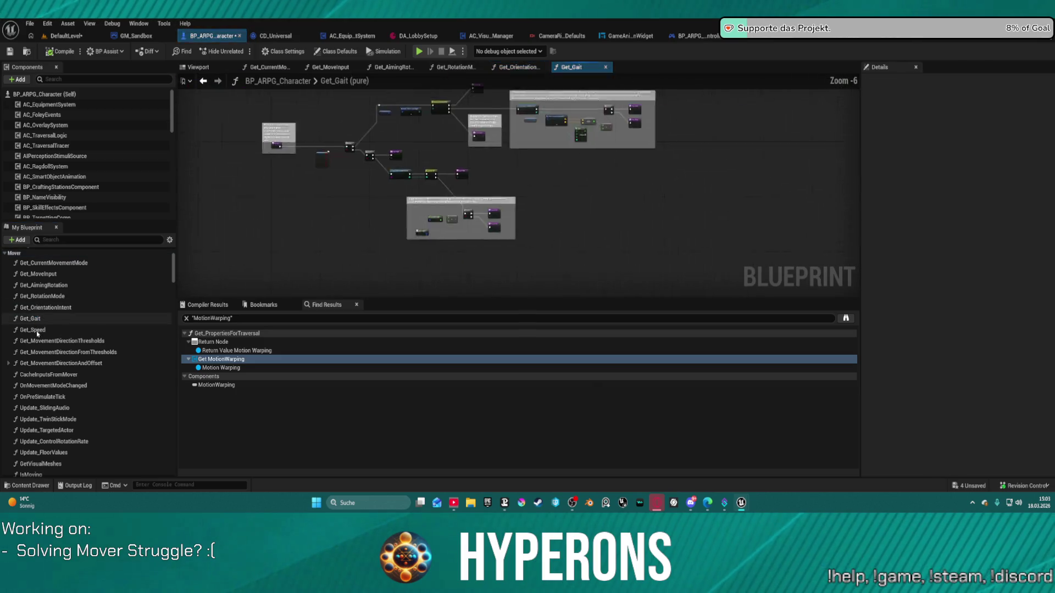
{"action": "double_click", "coordinate": [50, 341]}
Review Get_MovementDirectionAndOffset, CacheInputsFromMover, OnMovementModeChanged and OnPreSimulateTick graphs
{"action": "left_click", "coordinate": [32, 361]}
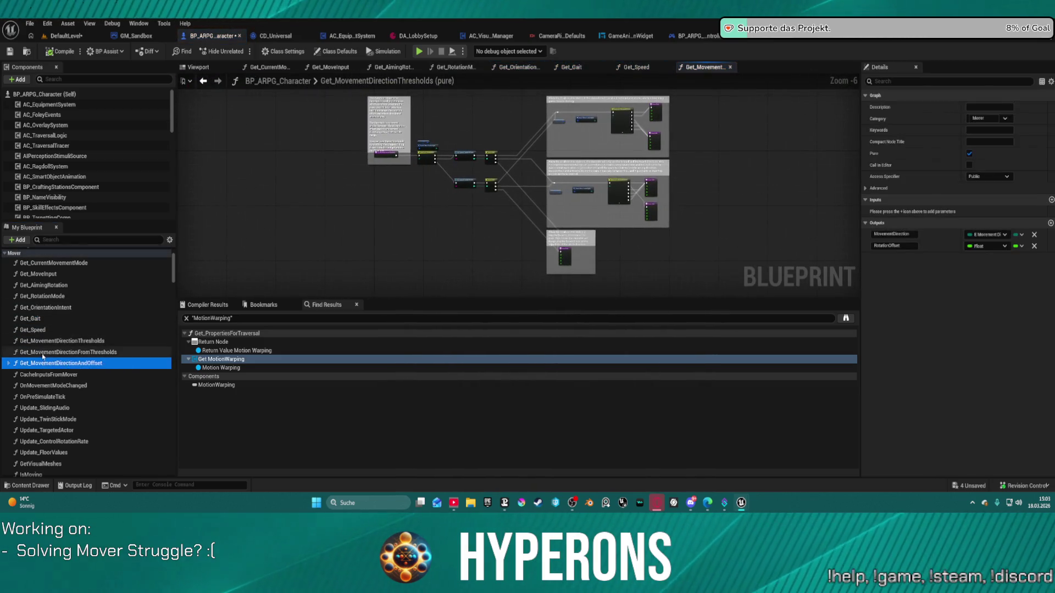
{"action": "double_click", "coordinate": [32, 360]}
{"action": "left_click_drag", "start_coordinate": [31, 363], "coordinate": [24, 373]}
{"action": "left_click", "coordinate": [8, 363]}
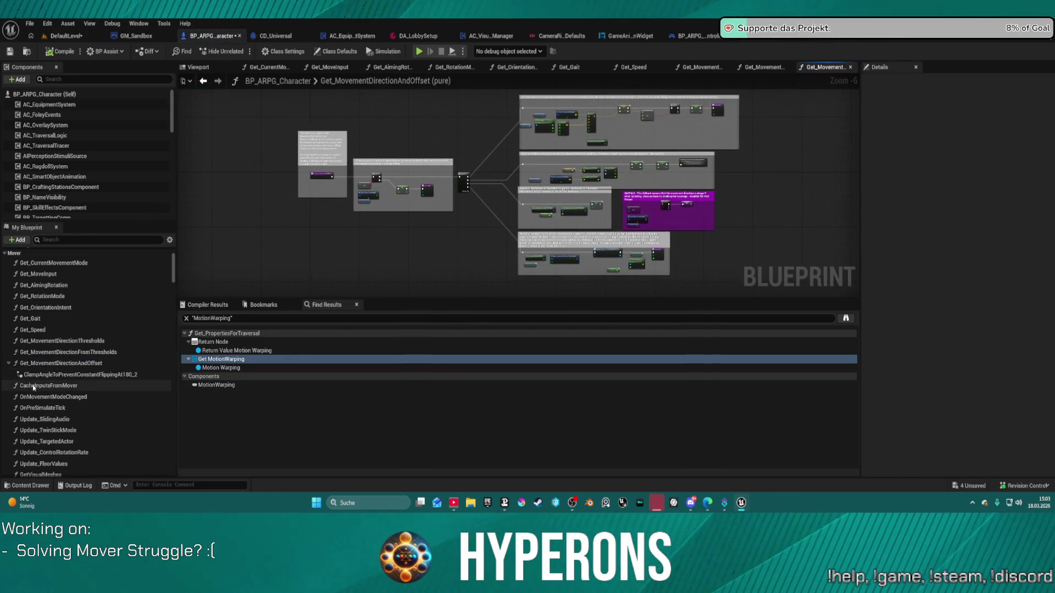
{"action": "double_click", "coordinate": [33, 386]}
{"action": "double_click", "coordinate": [45, 397]}
{"action": "left_click", "coordinate": [48, 408]}
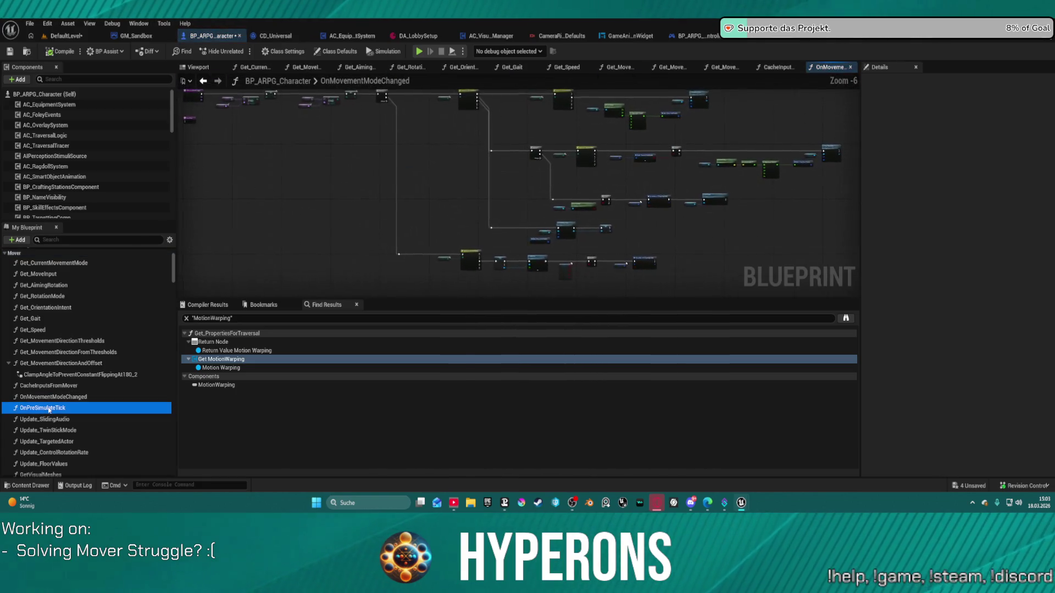
{"action": "double_click", "coordinate": [48, 408]}
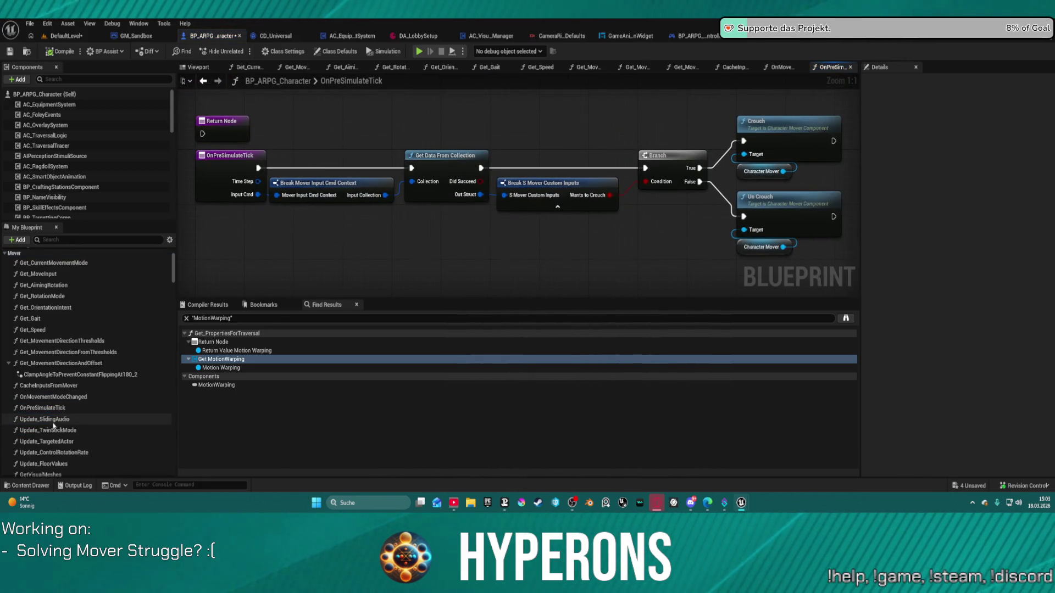
Review Update_SlidingAudio, Update_TwinStickMode, Update_TargetedActor and finish on Update_FloorValues
{"action": "left_click", "coordinate": [53, 420]}
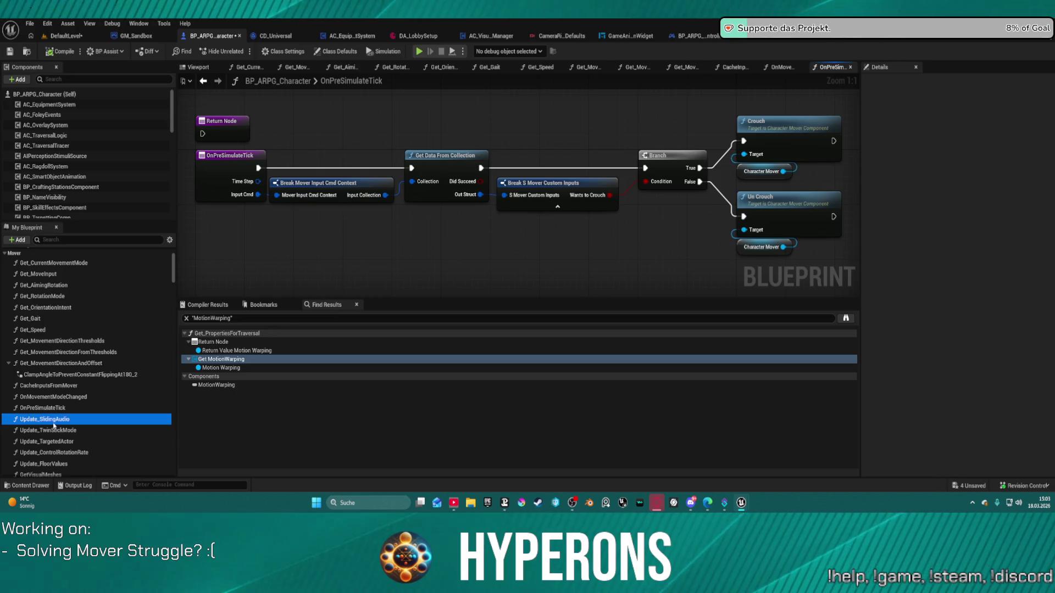
{"action": "double_click", "coordinate": [53, 420]}
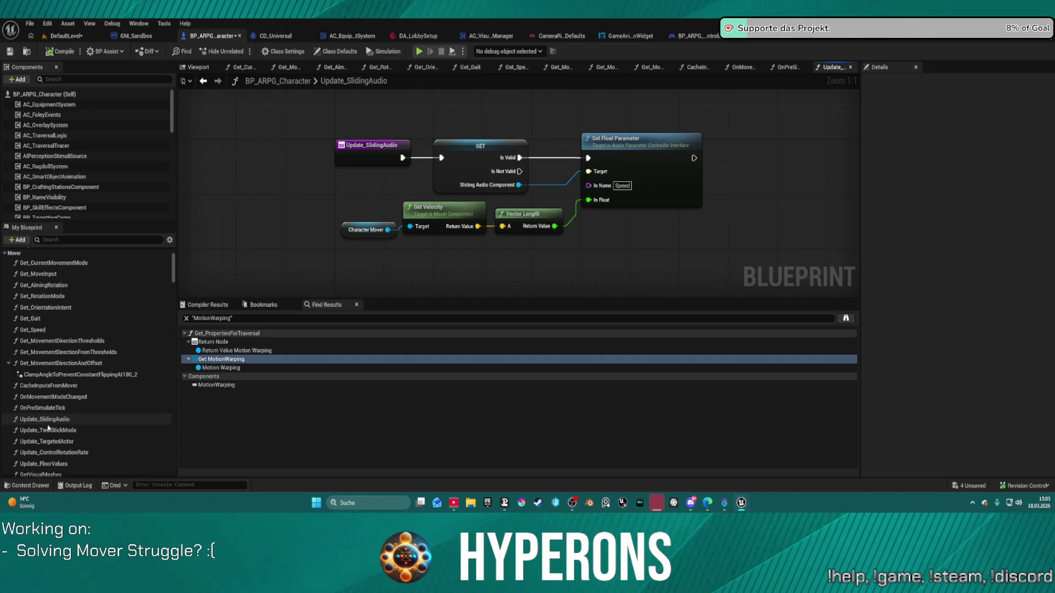
{"action": "double_click", "coordinate": [47, 430]}
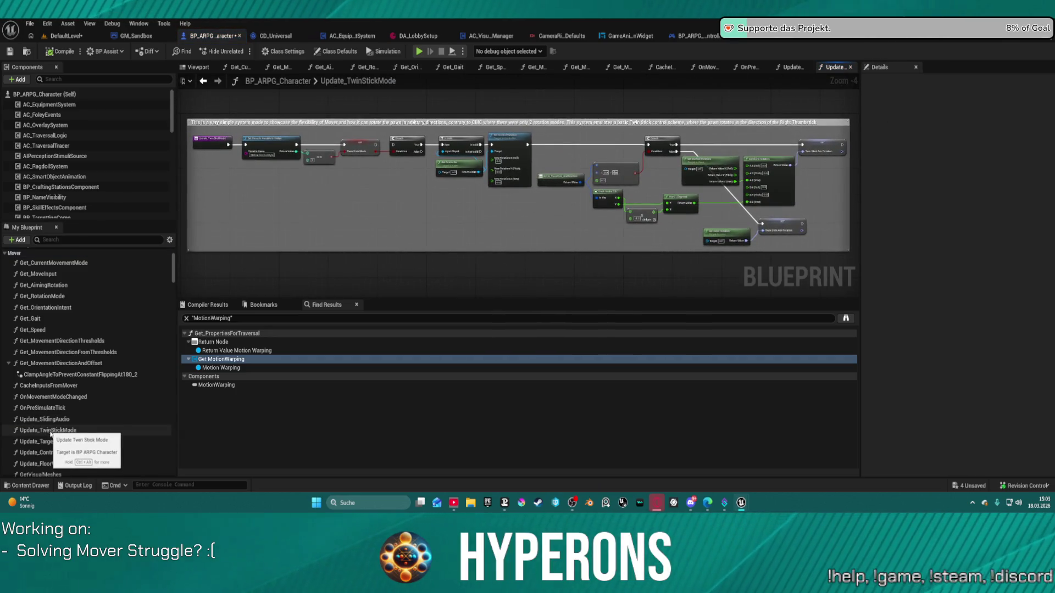
{"action": "double_click", "coordinate": [53, 442]}
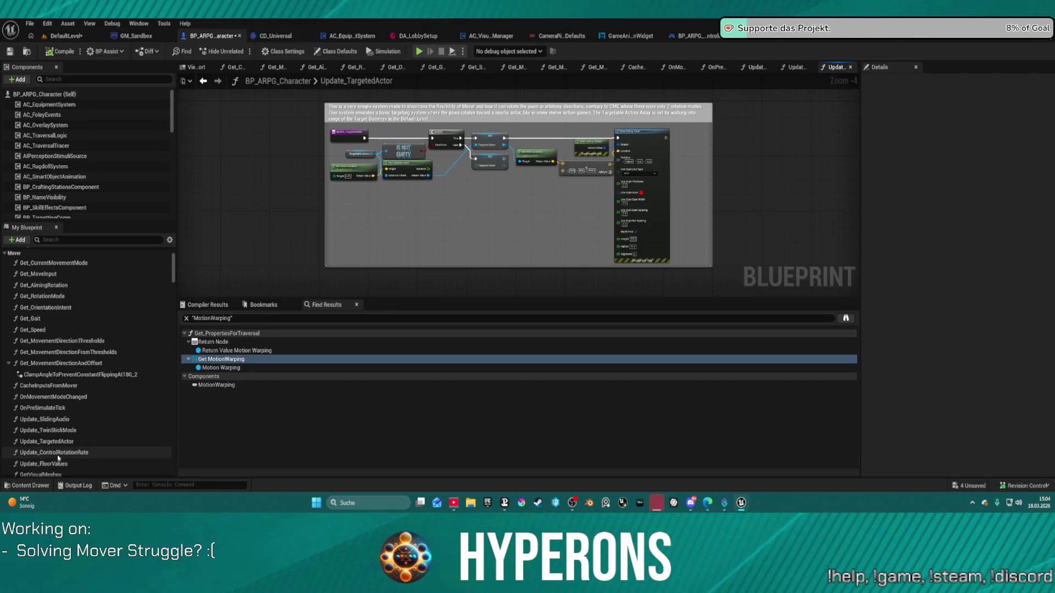
{"action": "double_click", "coordinate": [58, 464]}
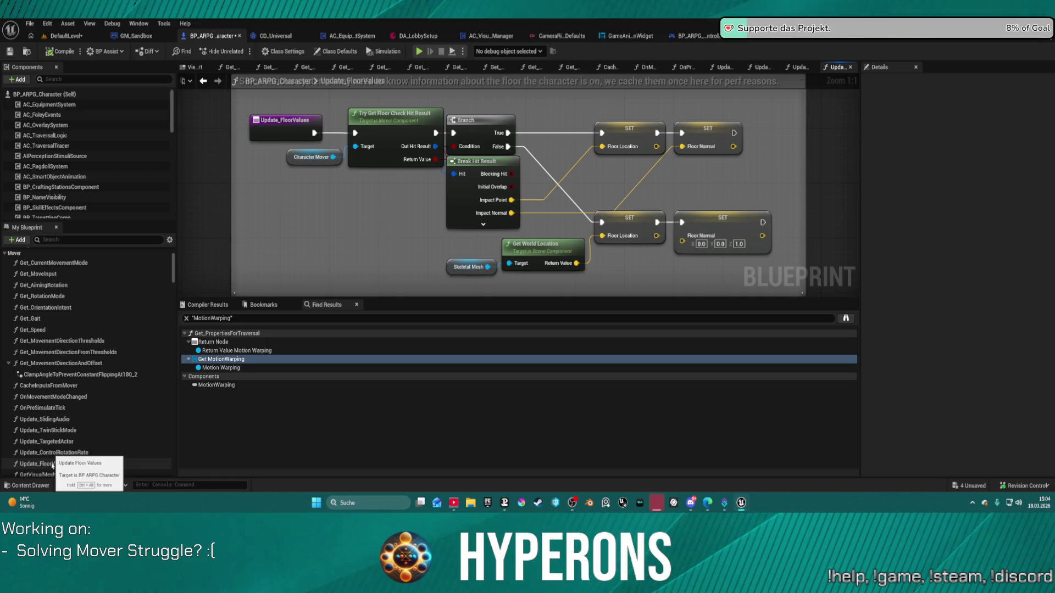
{"action": "scroll", "coordinate": [53, 468], "scroll_direction": "down", "scroll_amount": 3}
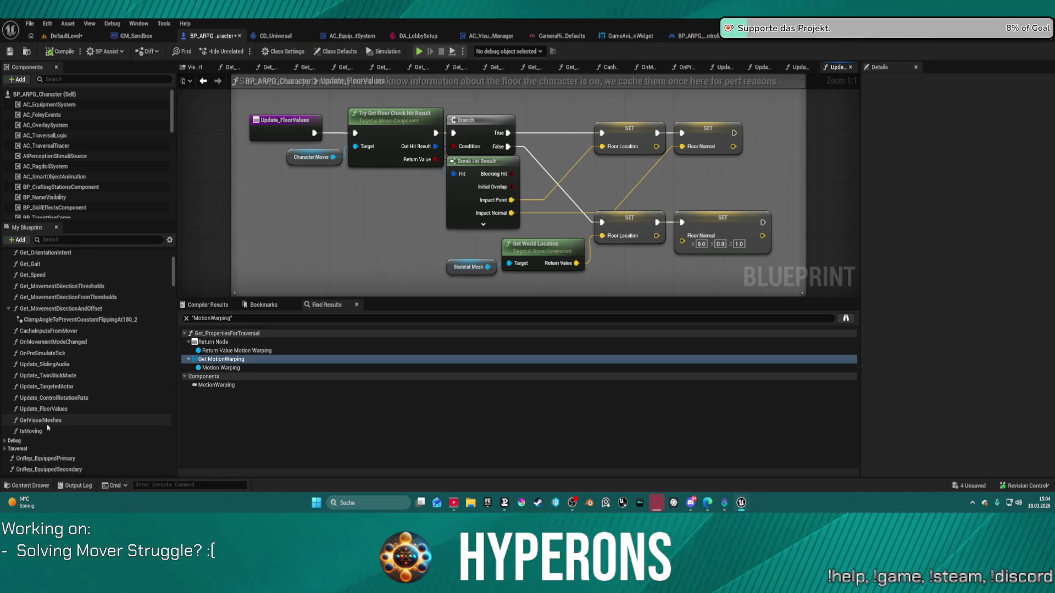
Revisit GetVisualMeshes and IsMoving, then open GetTraversalCheckInputs under Traversal
{"action": "double_click", "coordinate": [41, 421]}
{"action": "double_click", "coordinate": [33, 431]}
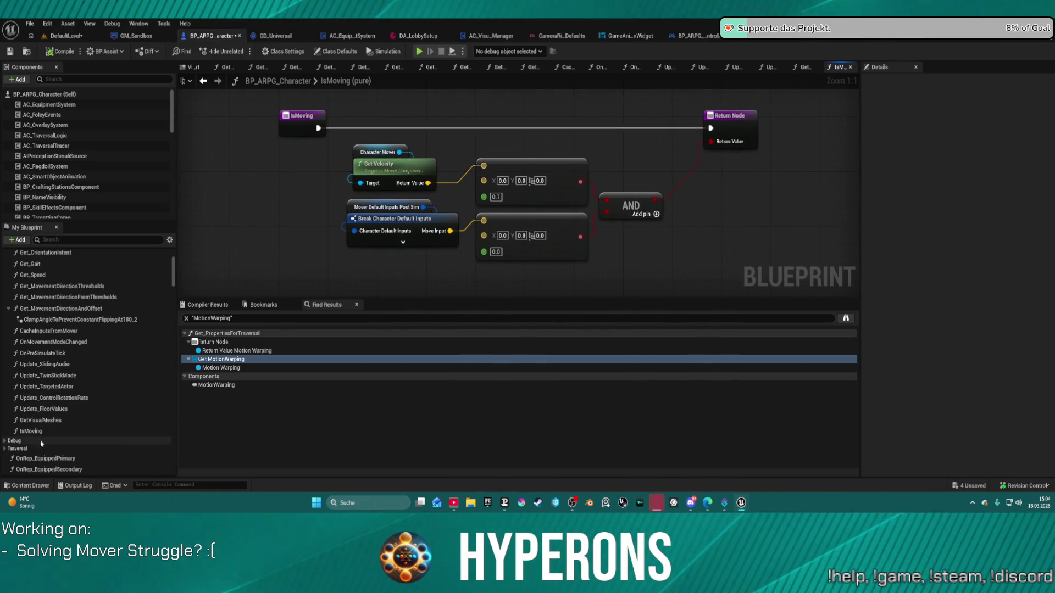
{"action": "left_click", "coordinate": [41, 447]}
{"action": "scroll", "coordinate": [40, 446], "scroll_direction": "down", "scroll_amount": 2}
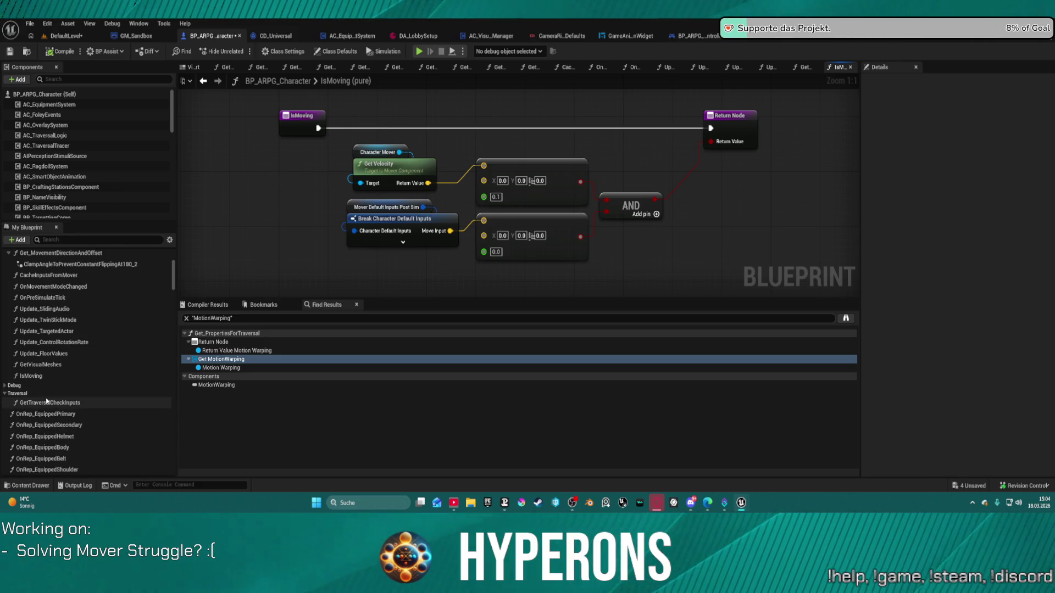
{"action": "double_click", "coordinate": [48, 402]}
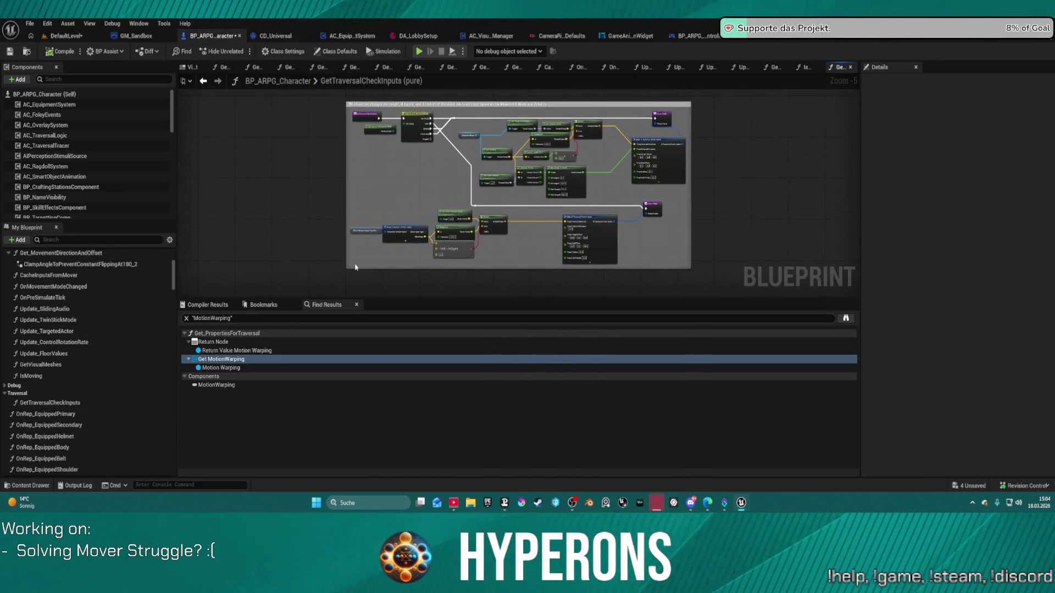
{"action": "scroll", "coordinate": [412, 215], "scroll_direction": "up", "scroll_amount": 4}
Pan across the GetTraversalCheckInputs return, Switch and velocity nodes, then return to the DefaultLevel map
{"action": "left_click_drag", "start_coordinate": [627, 177], "coordinate": [277, 163]}
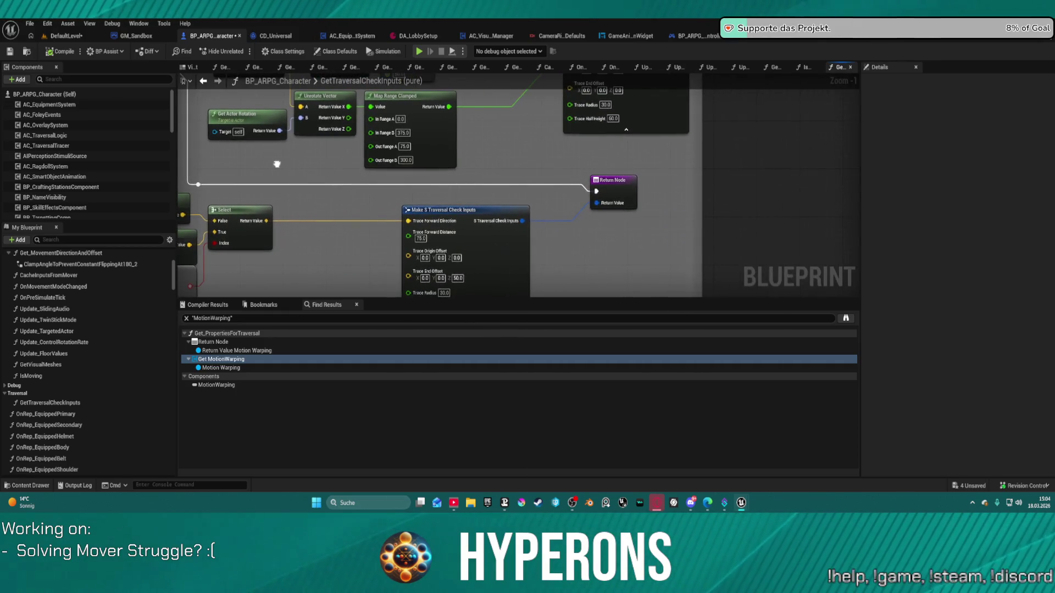
{"action": "mouse_move", "coordinate": [522, 177]}
{"action": "left_mouse_down"}
{"action": "mouse_move", "coordinate": [687, 295]}
{"action": "mouse_move", "coordinate": [659, 306]}
{"action": "mouse_move", "coordinate": [683, 299]}
{"action": "left_mouse_up"}
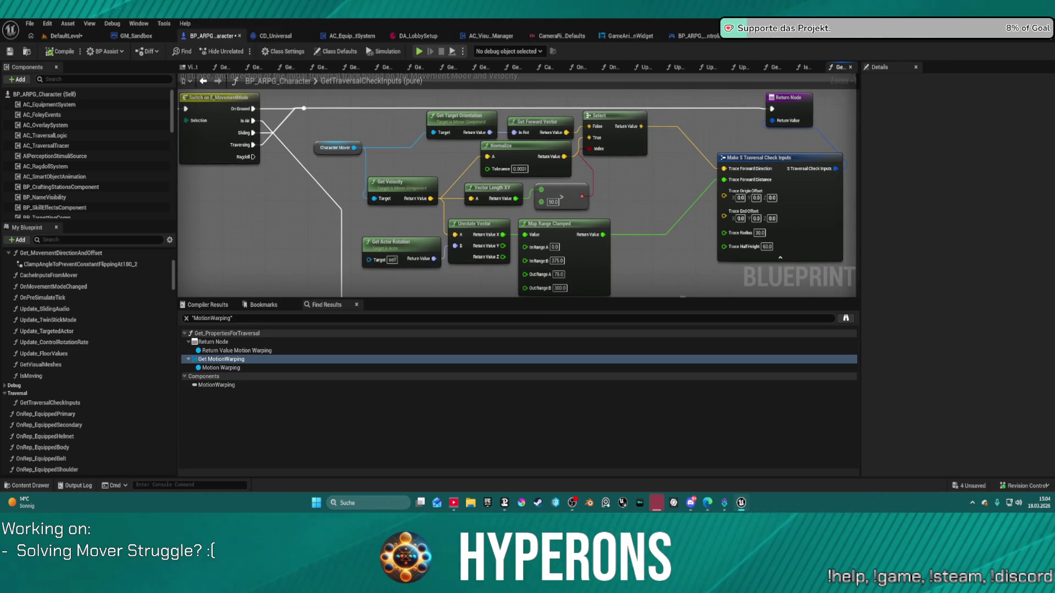
{"action": "mouse_move", "coordinate": [684, 299]}
{"action": "left_mouse_down"}
{"action": "mouse_move", "coordinate": [633, 286]}
{"action": "mouse_move", "coordinate": [594, 291]}
{"action": "mouse_move", "coordinate": [555, 85]}
{"action": "mouse_move", "coordinate": [547, 166]}
{"action": "left_mouse_up"}
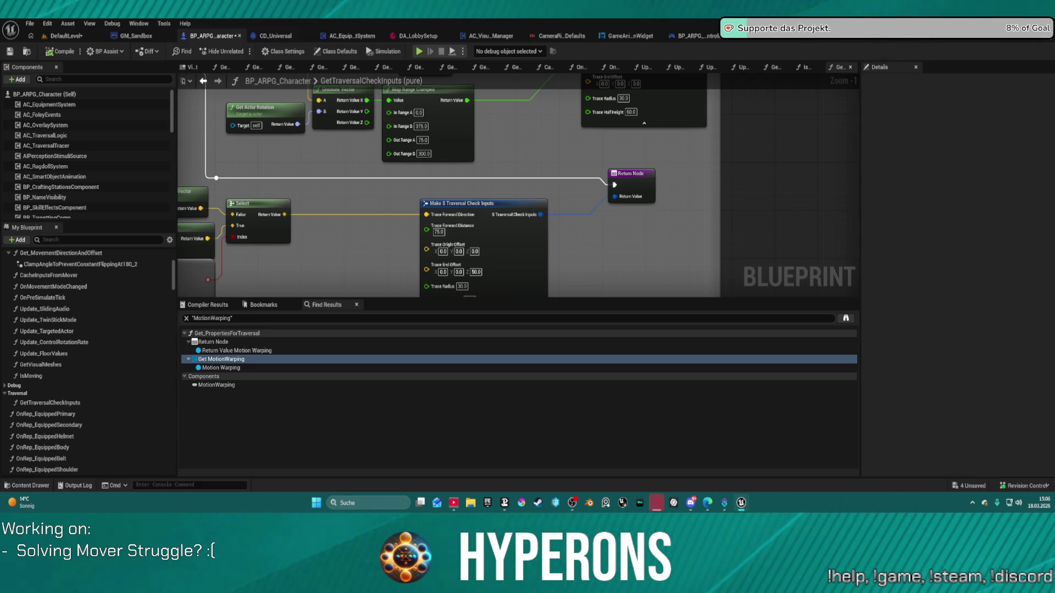
{"action": "left_click", "coordinate": [74, 37]}
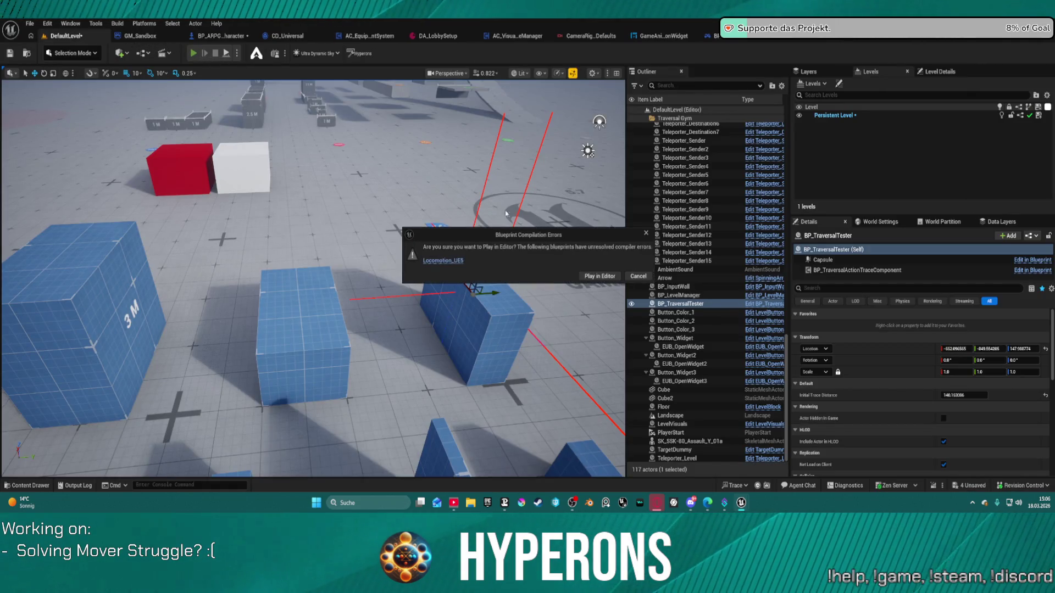
Start Play In Editor despite compile errors and give the viewport game input focus
{"action": "key", "text": "alt+p"}
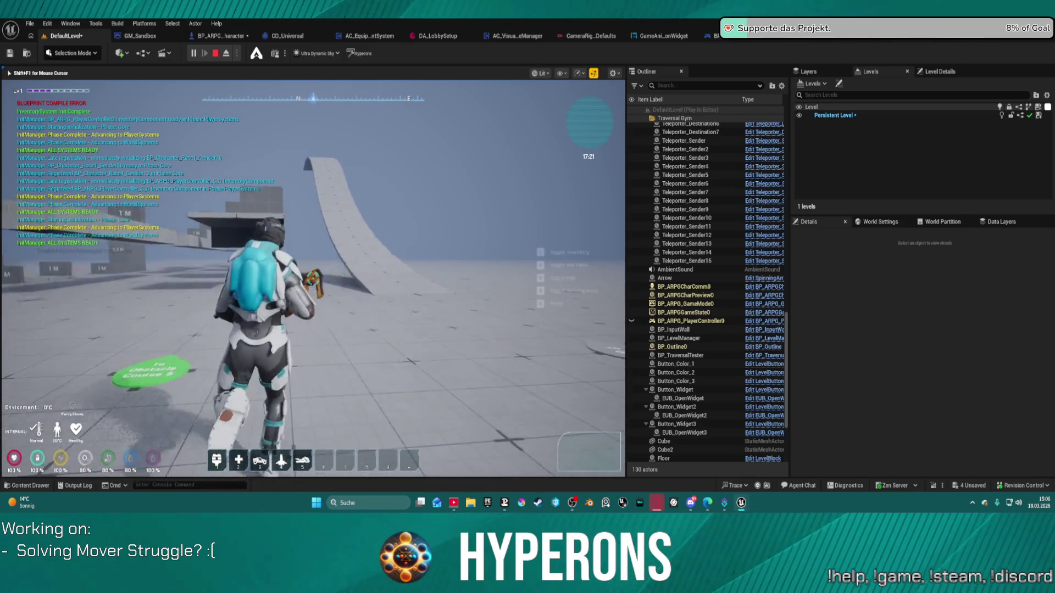
{"action": "key", "text": "Tab"}
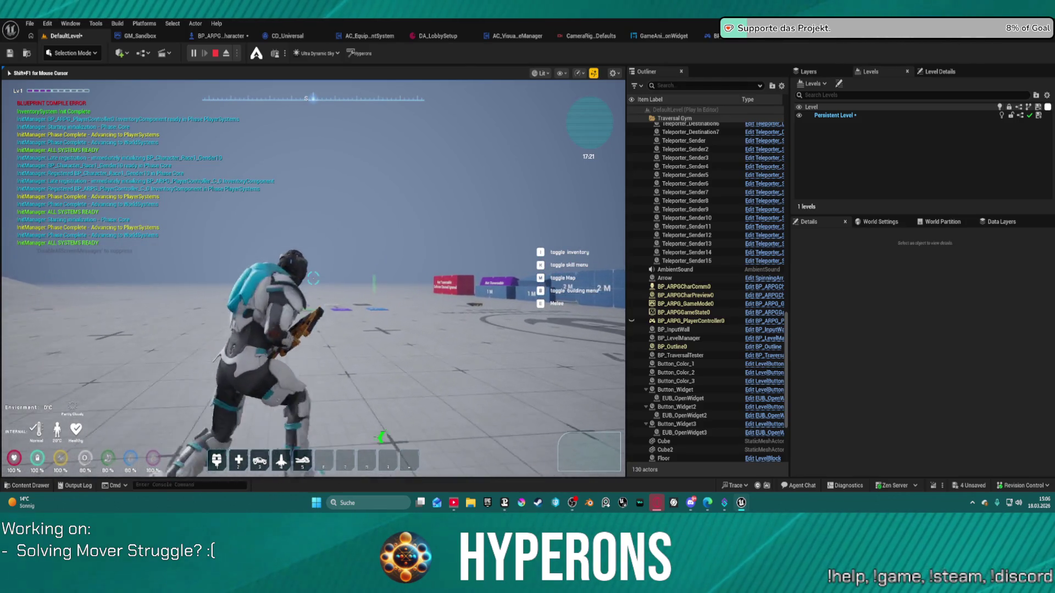
{"action": "key", "text": "w"}
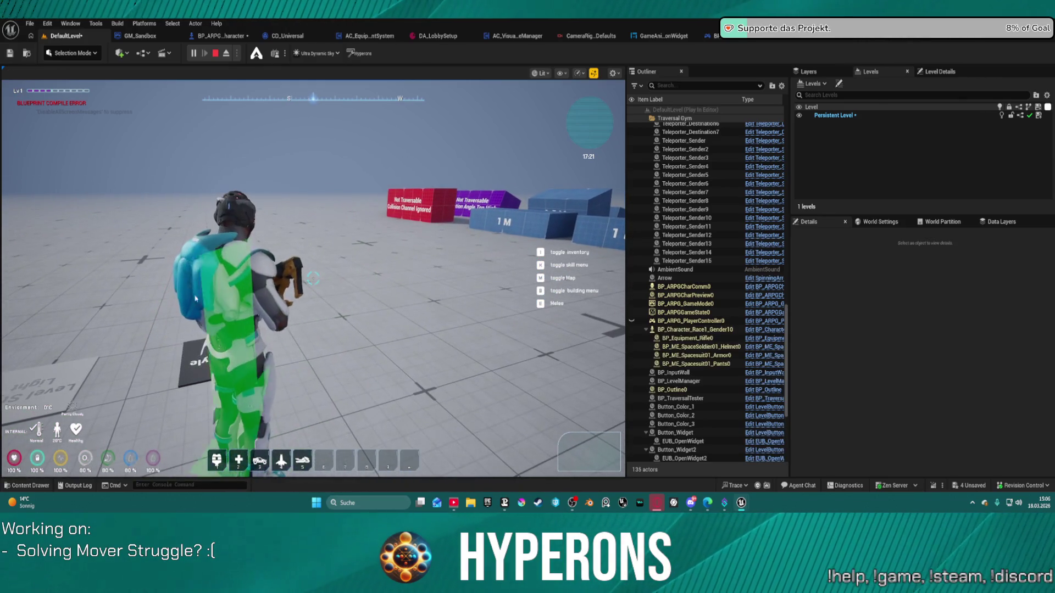
{"action": "left_click", "coordinate": [79, 295]}
Run the character past the blue 3 M block, the red and white blocks and toward the 1 M blocks
{"action": "key", "text": "w"}
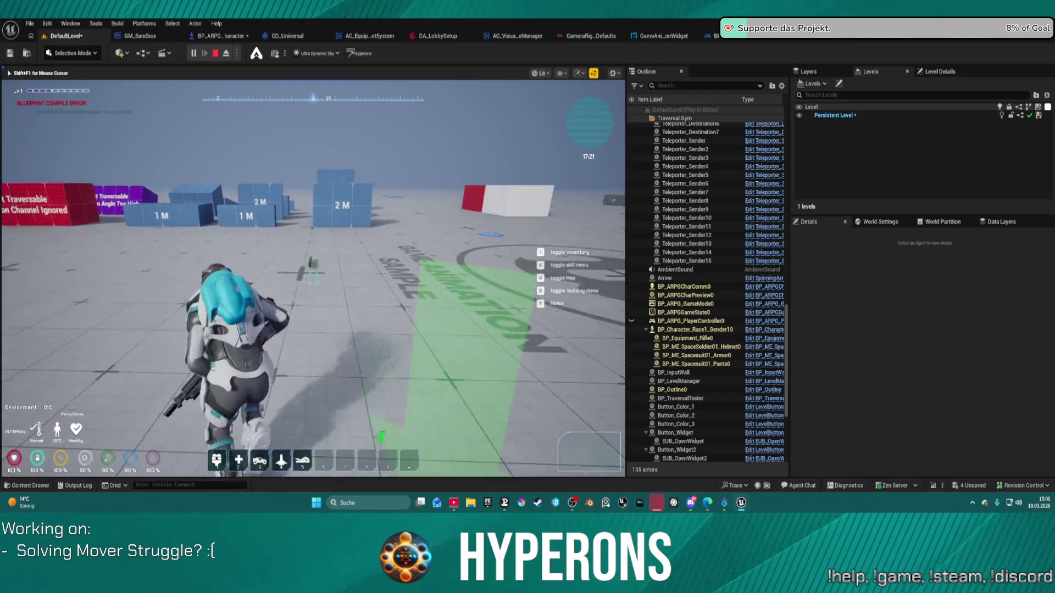
{"action": "key", "text": "w"}
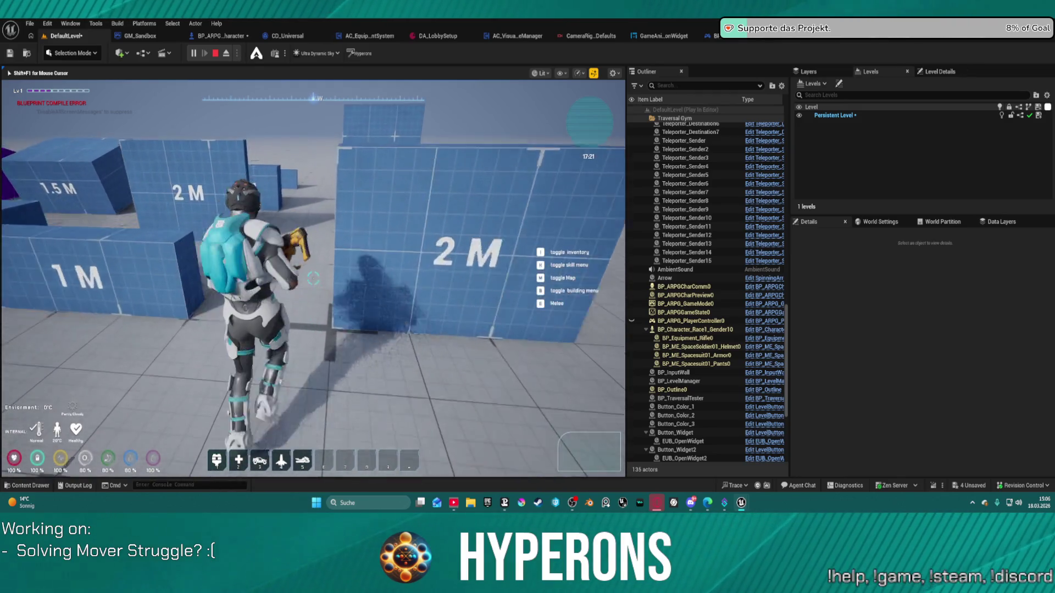
{"action": "key", "text": "w"}
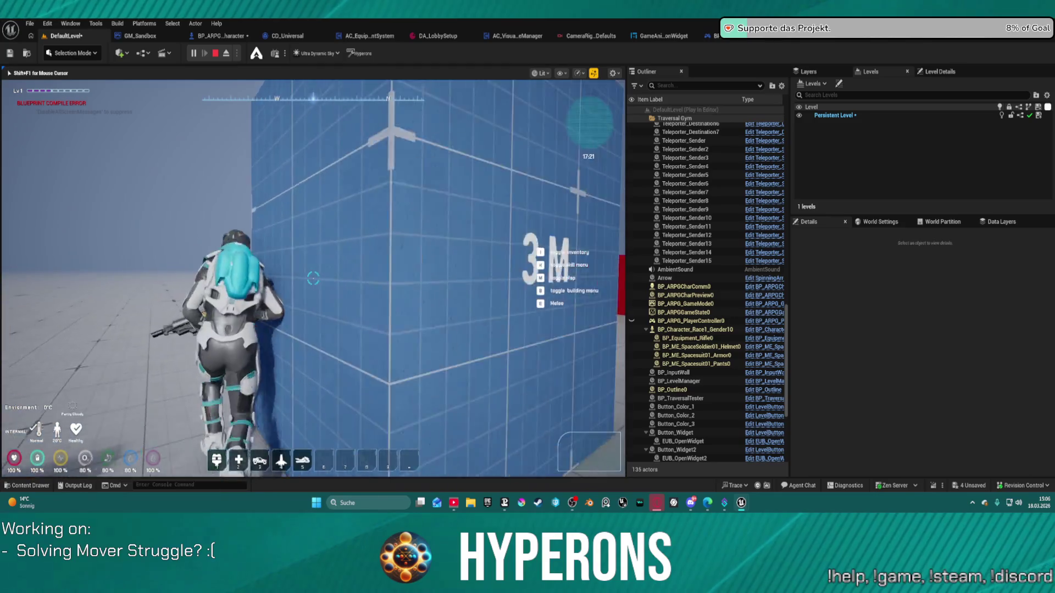
{"action": "key", "text": "w"}
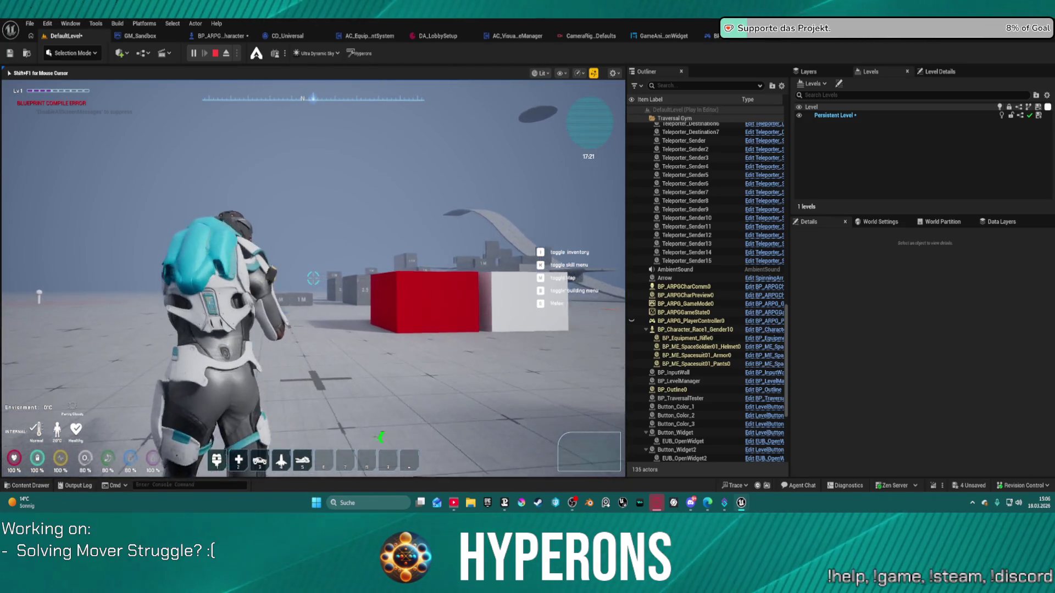
{"action": "key", "text": "w"}
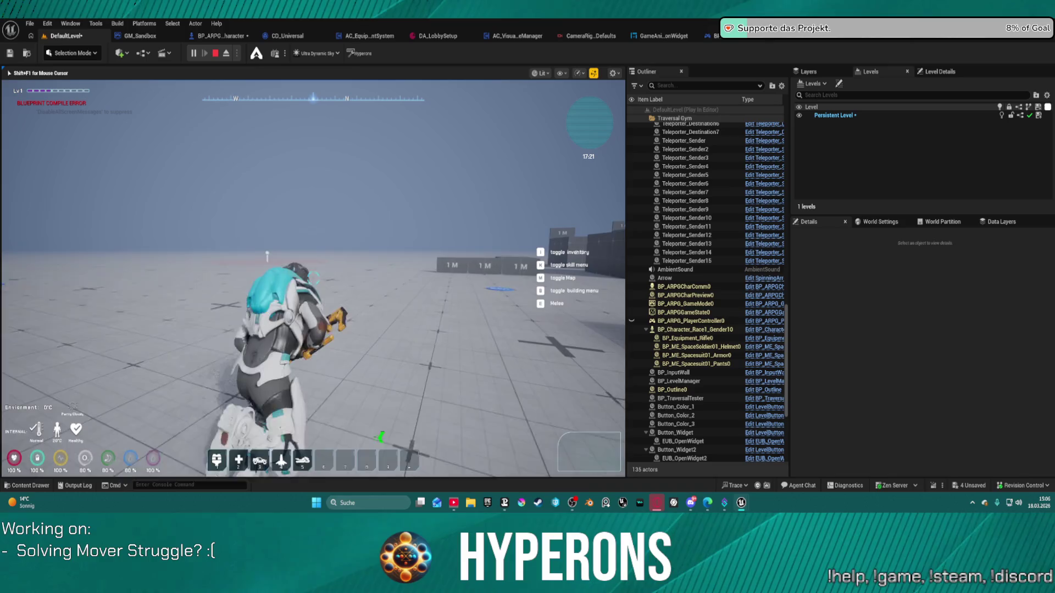
{"action": "key", "text": "w"}
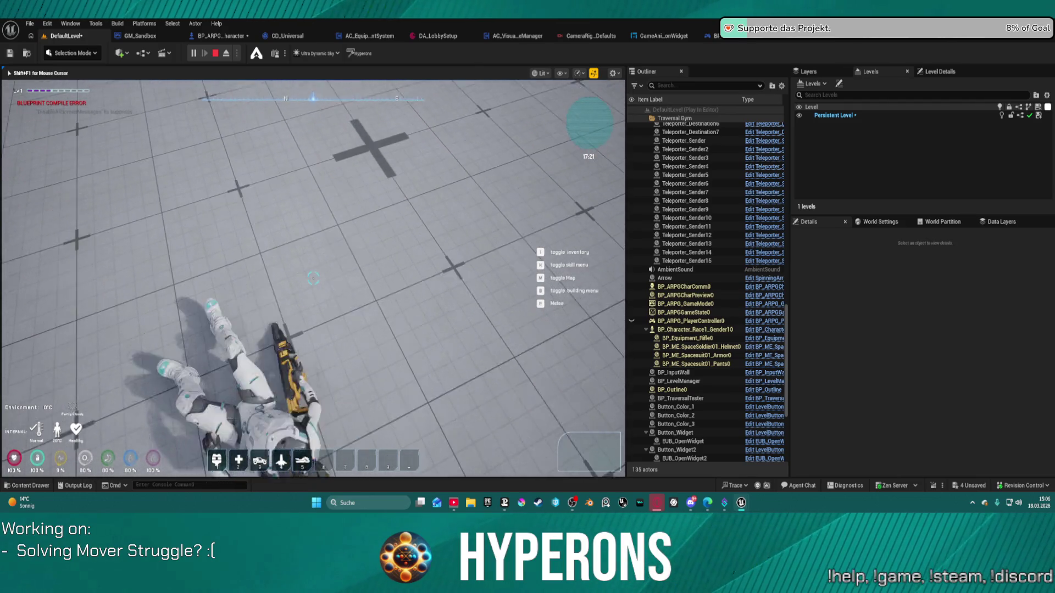
{"action": "key", "text": "super"}
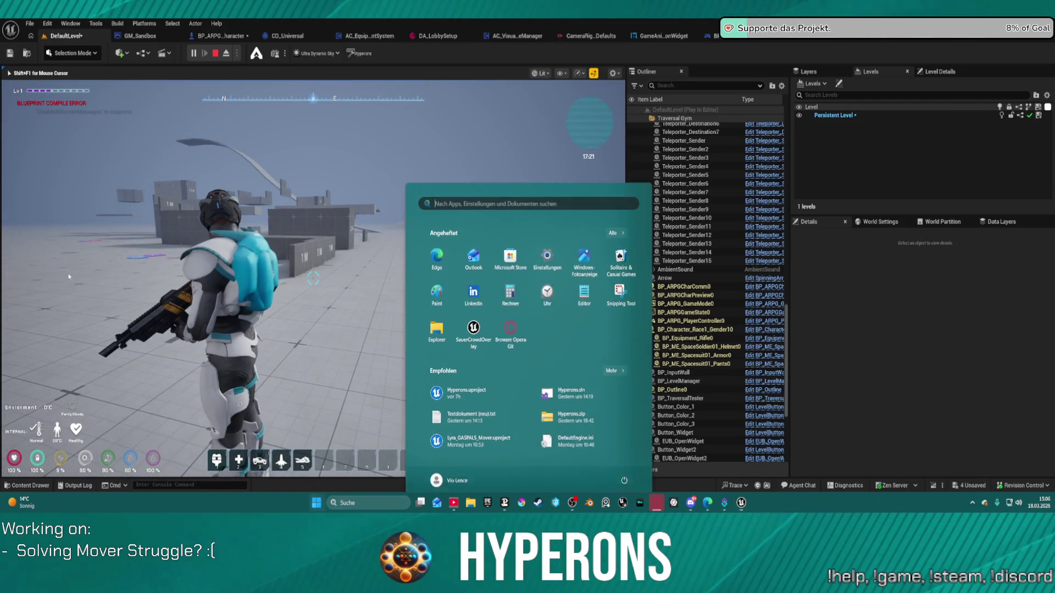
{"action": "key", "text": "super"}
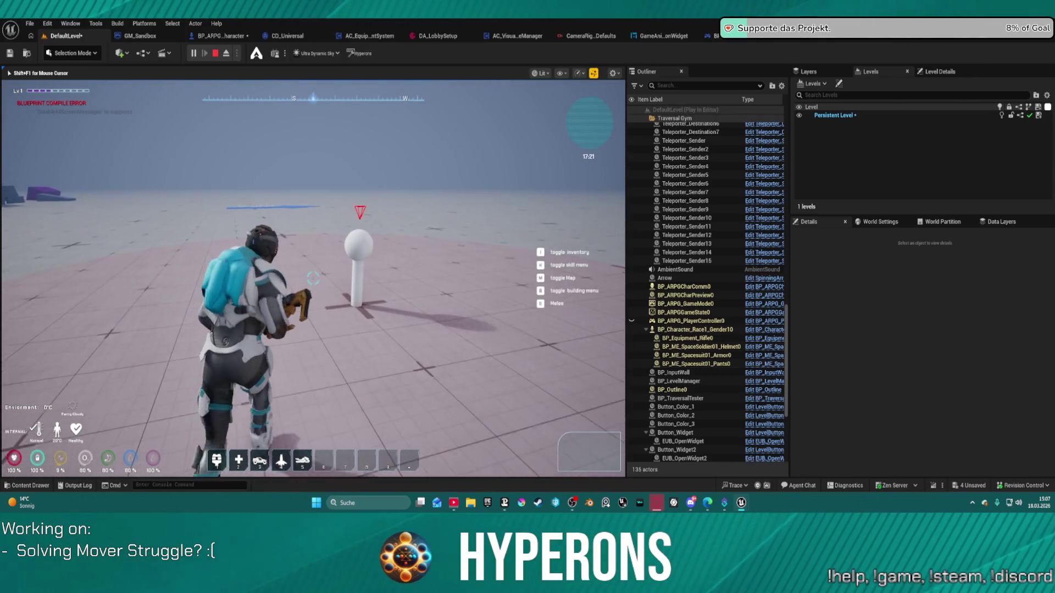
Move the character toward the white pole, then stand up from crouching and run
{"action": "key", "text": "w"}
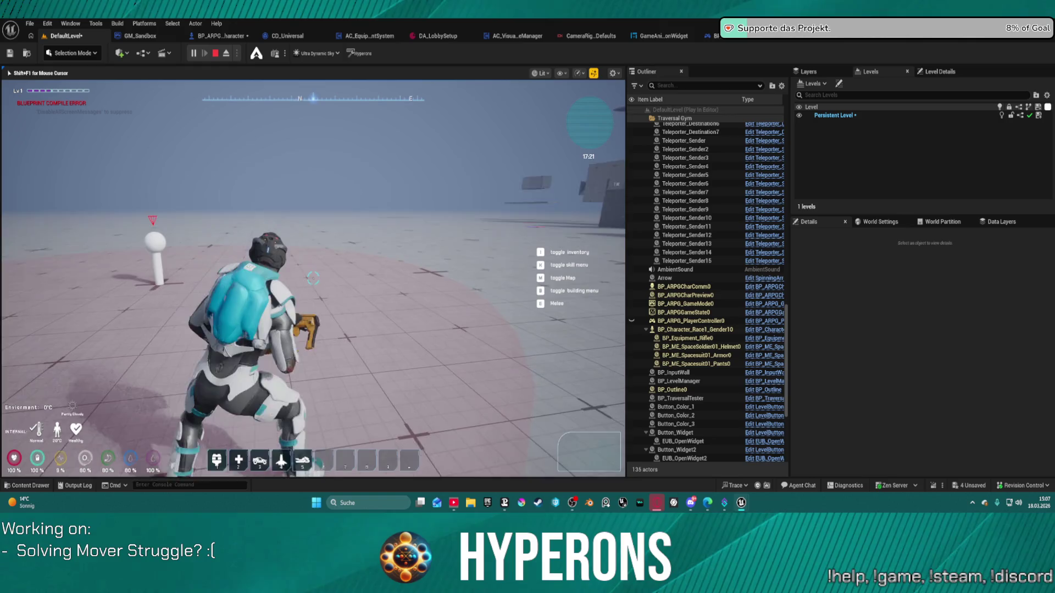
{"action": "key", "text": "w"}
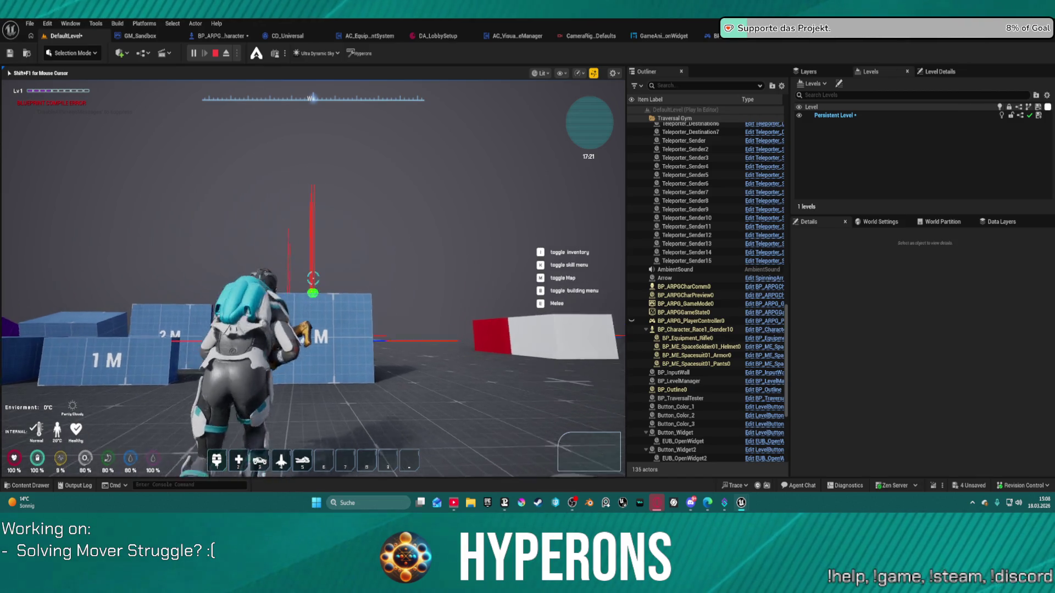
Dismiss the Read Me window and run the character toward the blue blocks
{"action": "key", "text": "w"}
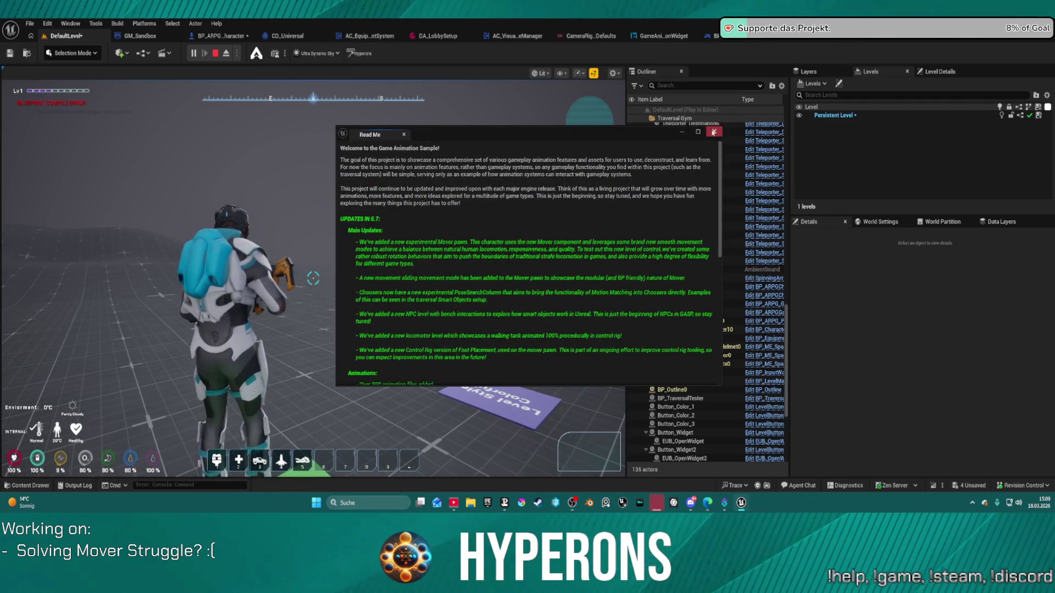
{"action": "left_click", "coordinate": [714, 132]}
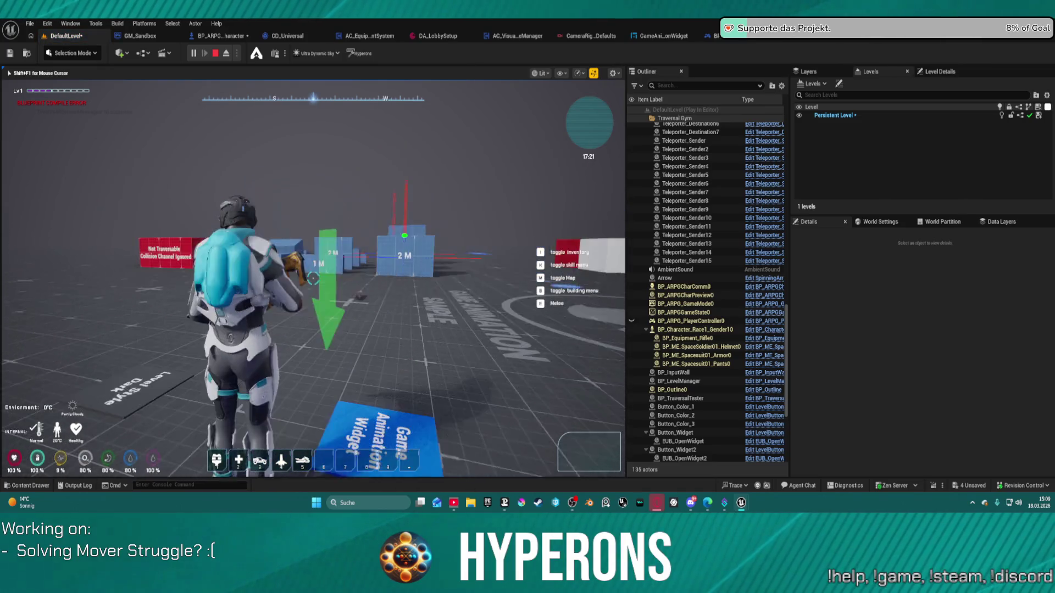
{"action": "key", "text": "w"}
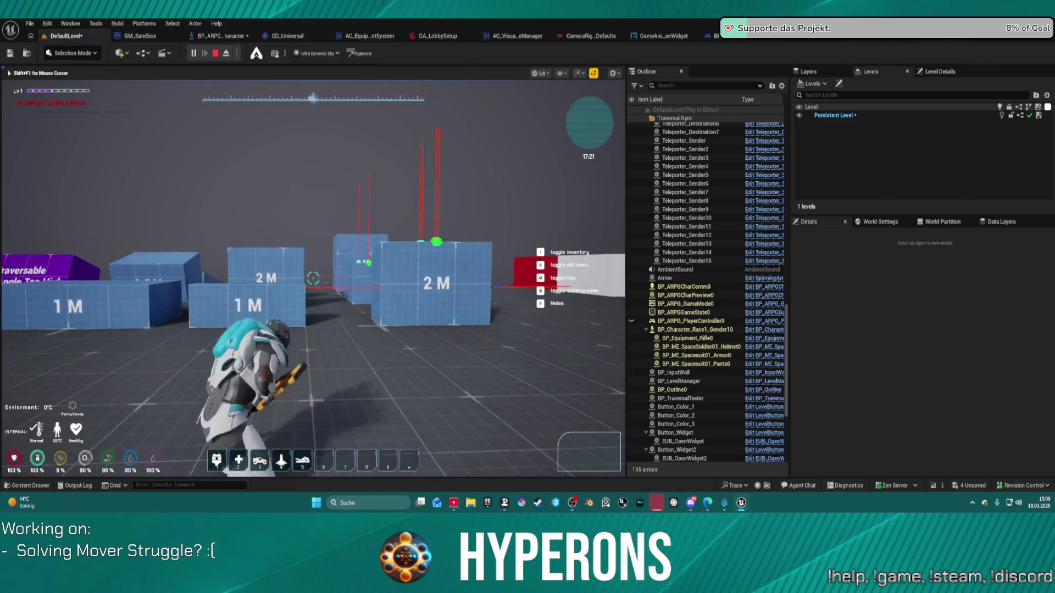
{"action": "key", "text": "w"}
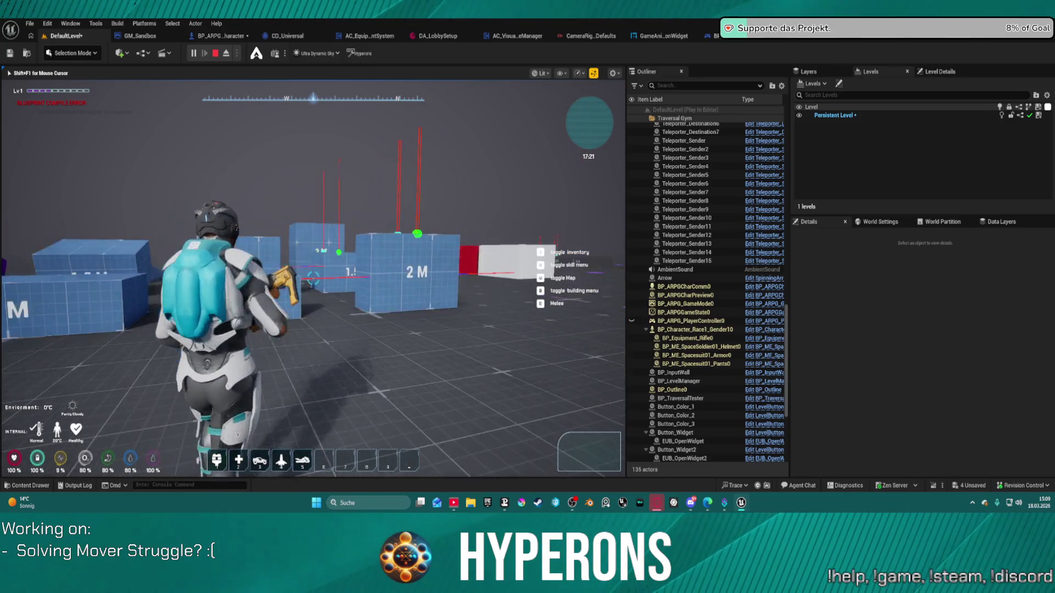
Vault the character over the low blue blocks, then back off to view them
{"action": "key", "text": "w"}
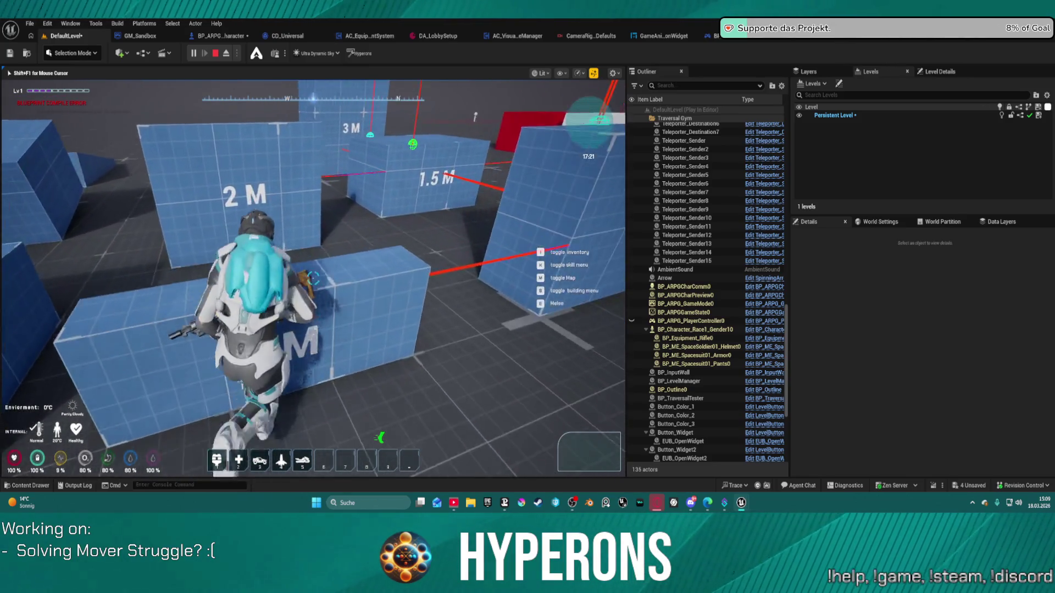
{"action": "key", "text": "w"}
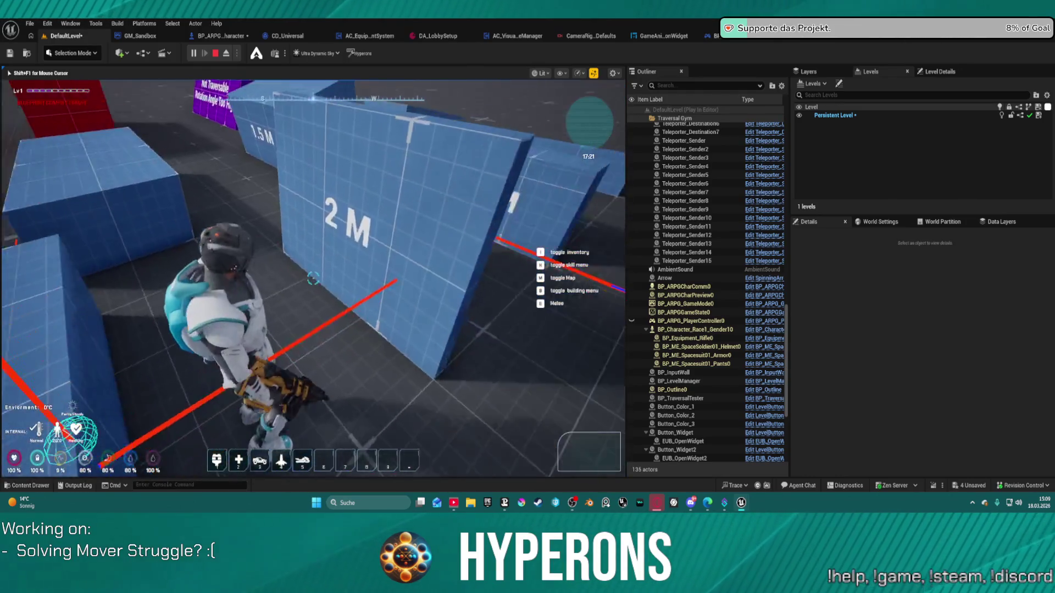
{"action": "key", "text": "w"}
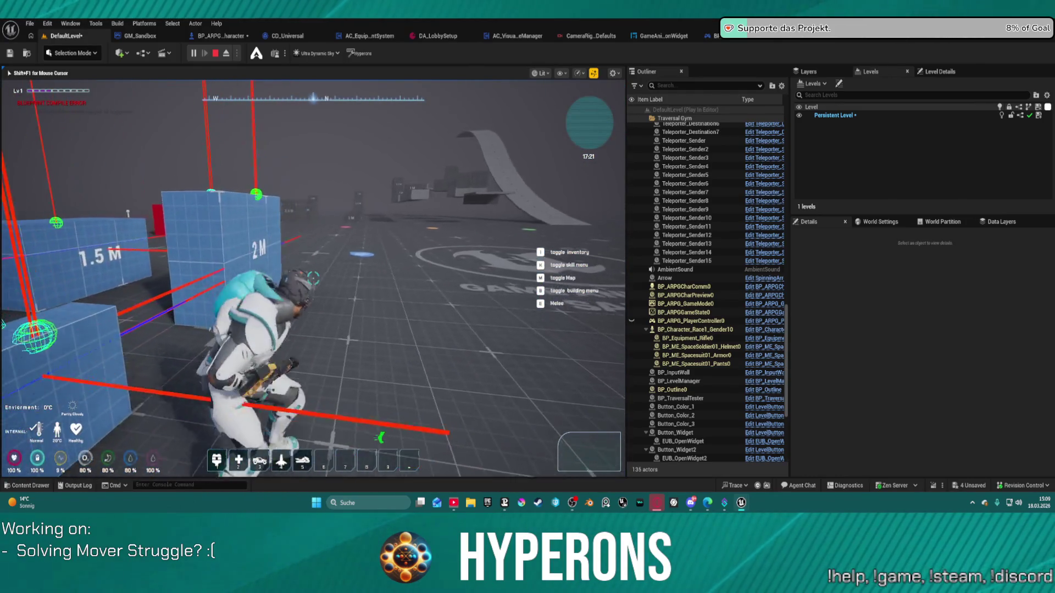
{"action": "key", "text": "s"}
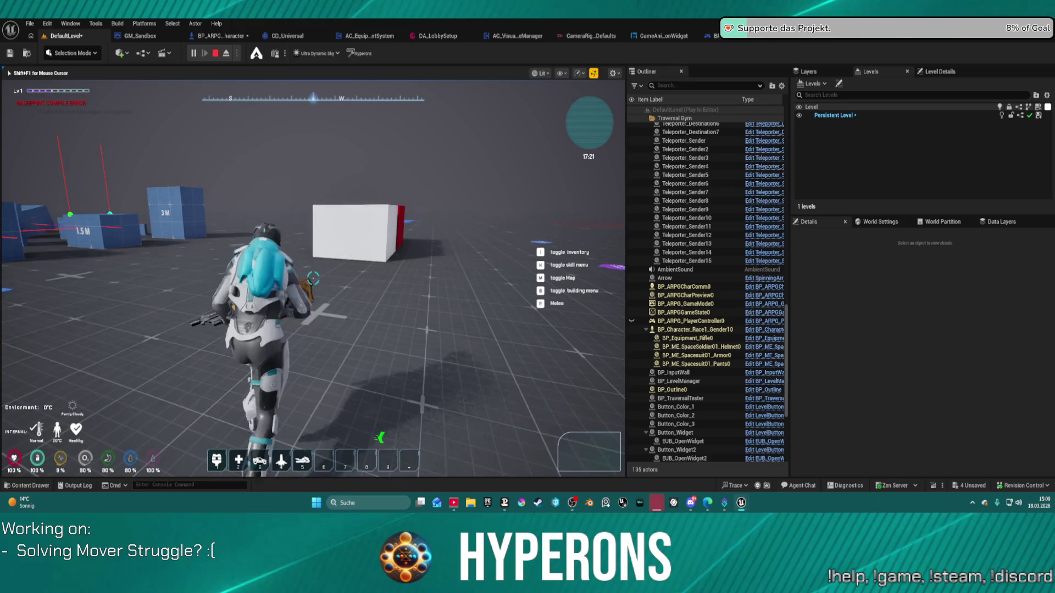
Run the character around the white box and up the blue ramp to the 3 M wall
{"action": "key", "text": "w"}
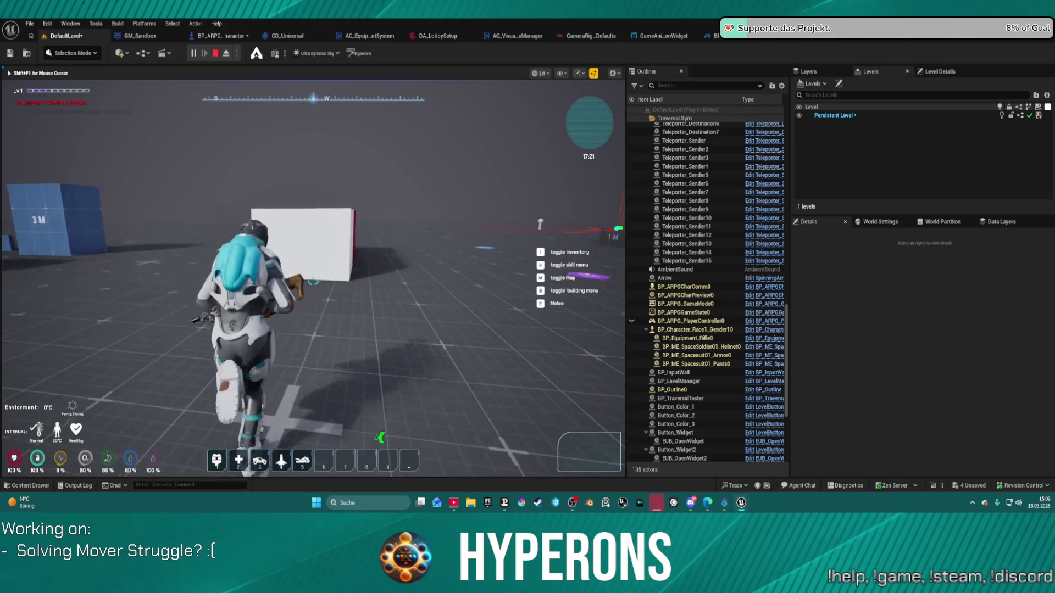
{"action": "key", "text": "s"}
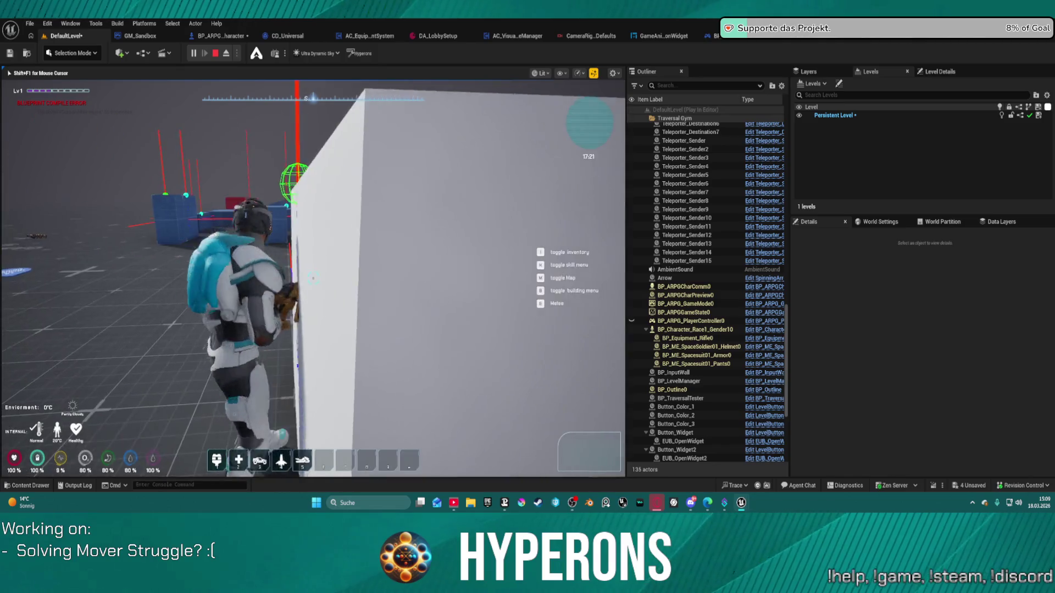
{"action": "key", "text": "w"}
{"action": "key", "text": "w"}
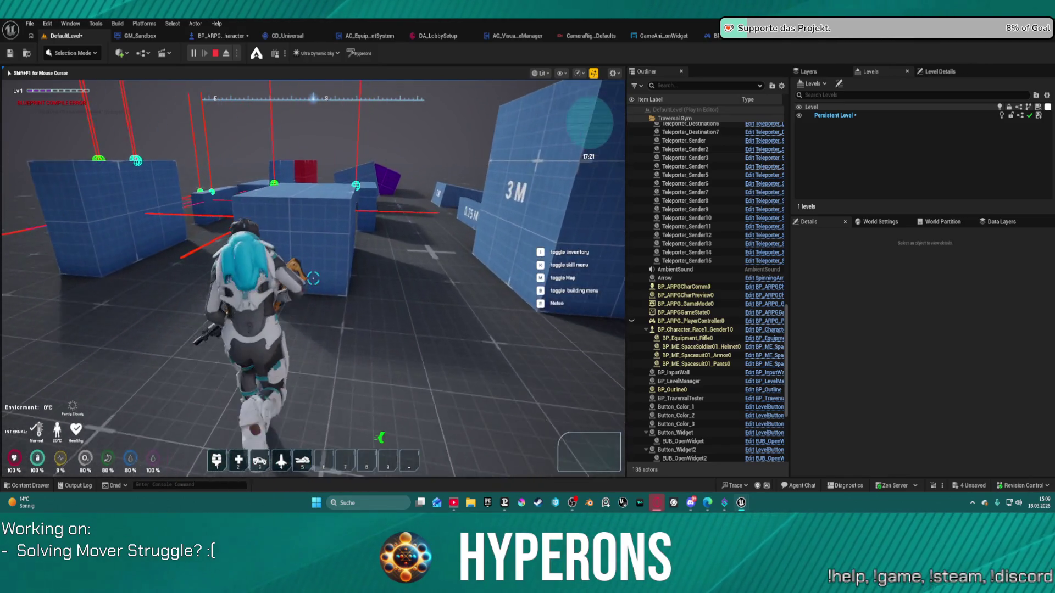
{"action": "key", "text": "w"}
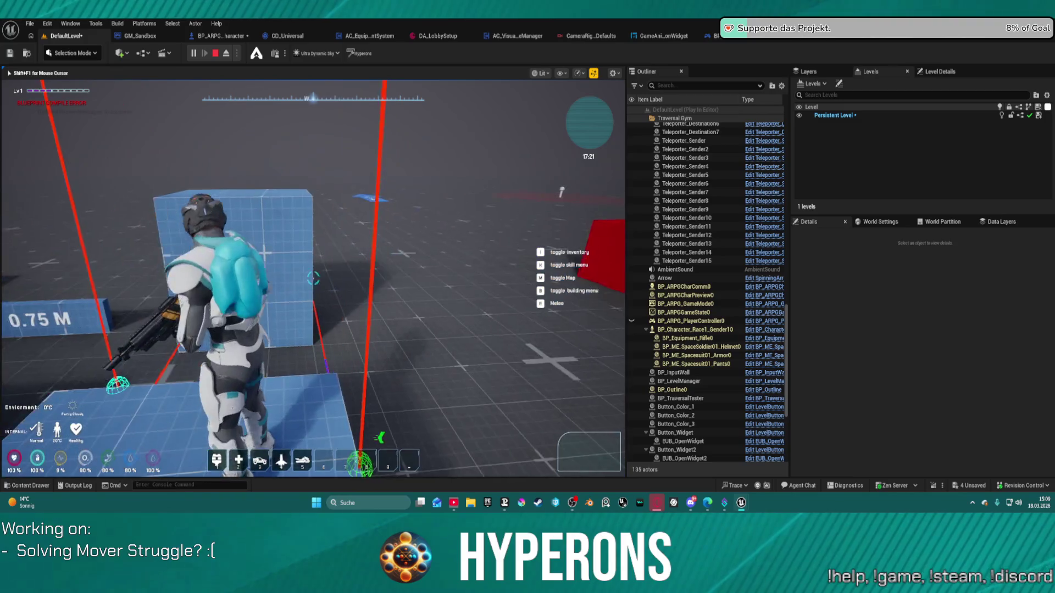
{"action": "key", "text": "w"}
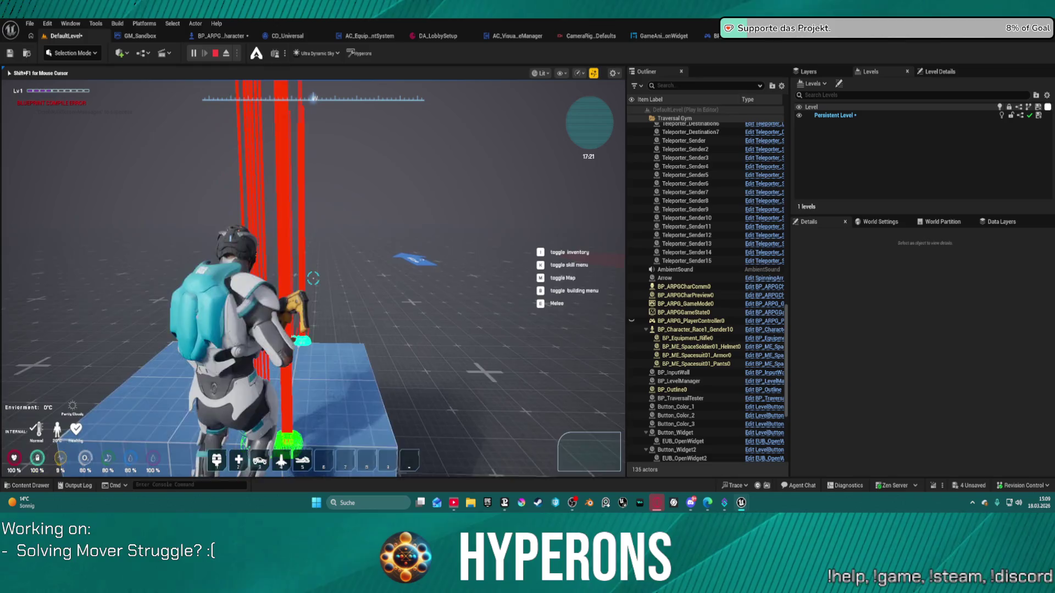
Climb and mantle onto the 3 M wall, then climb over the large blue cube
{"action": "key", "text": "w"}
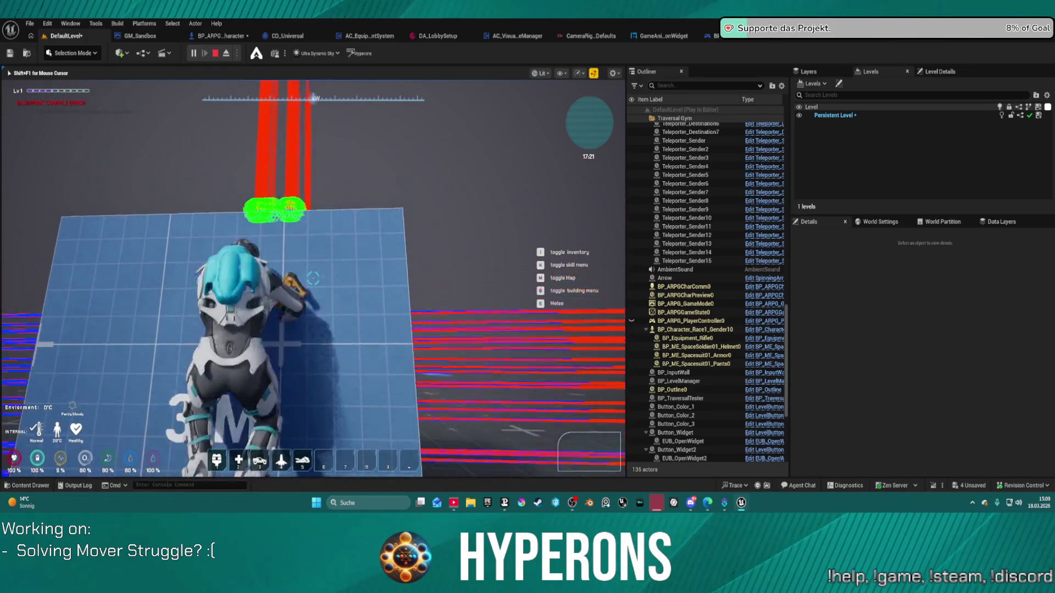
{"action": "key", "text": "w"}
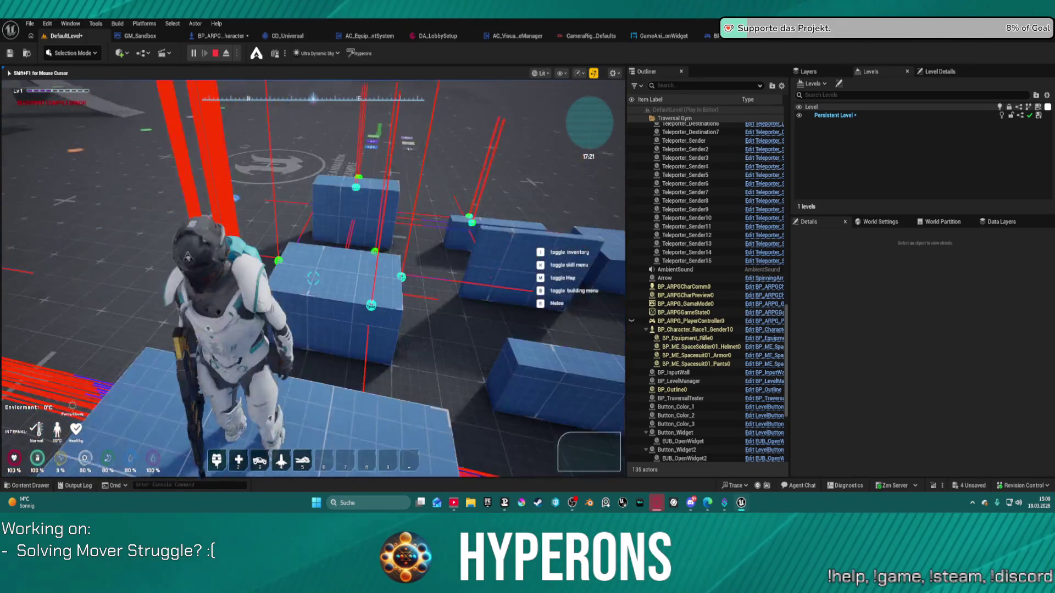
{"action": "key", "text": "w"}
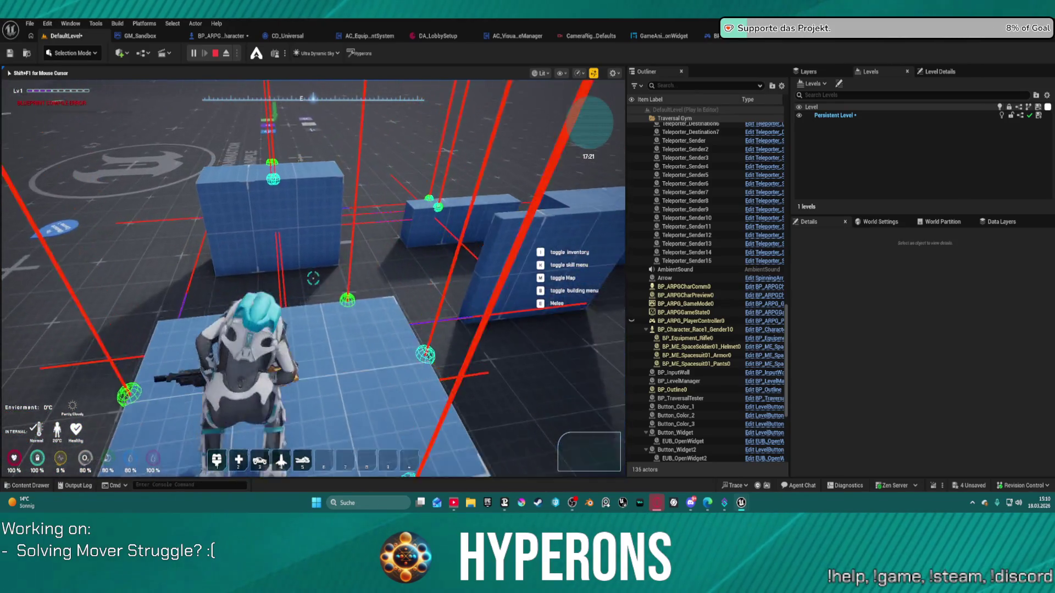
{"action": "key", "text": "w"}
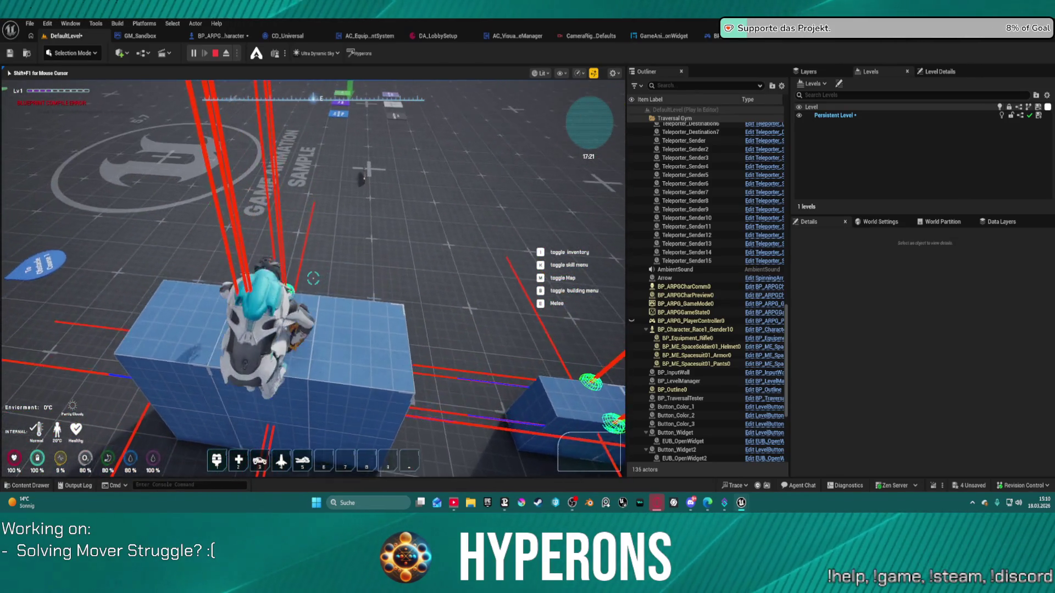
{"action": "key", "text": "w"}
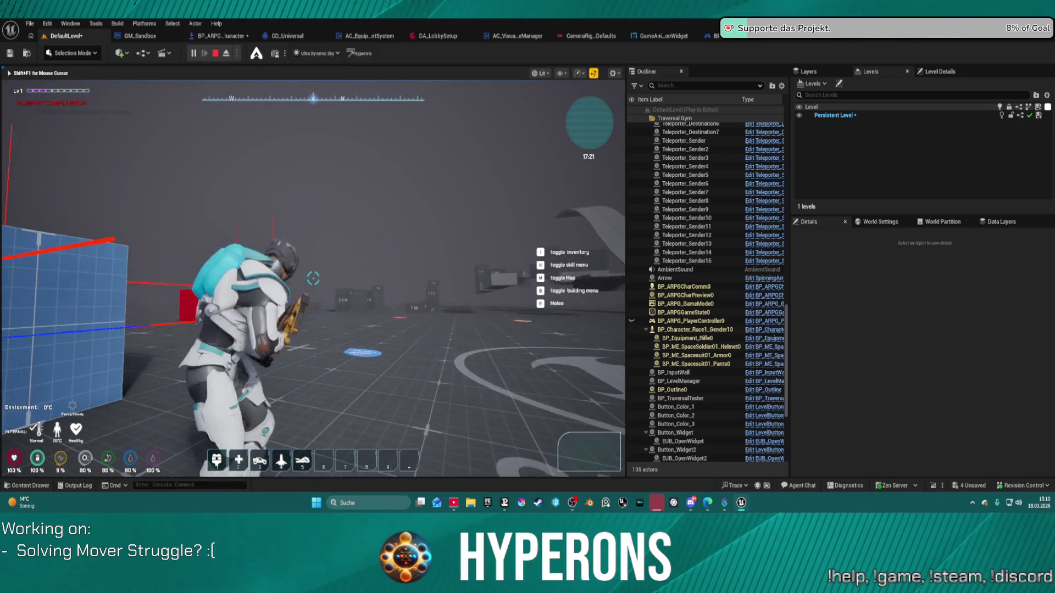
Aim and draw the rifle near the 2 M wall, then end the play session
{"action": "key", "text": "w"}
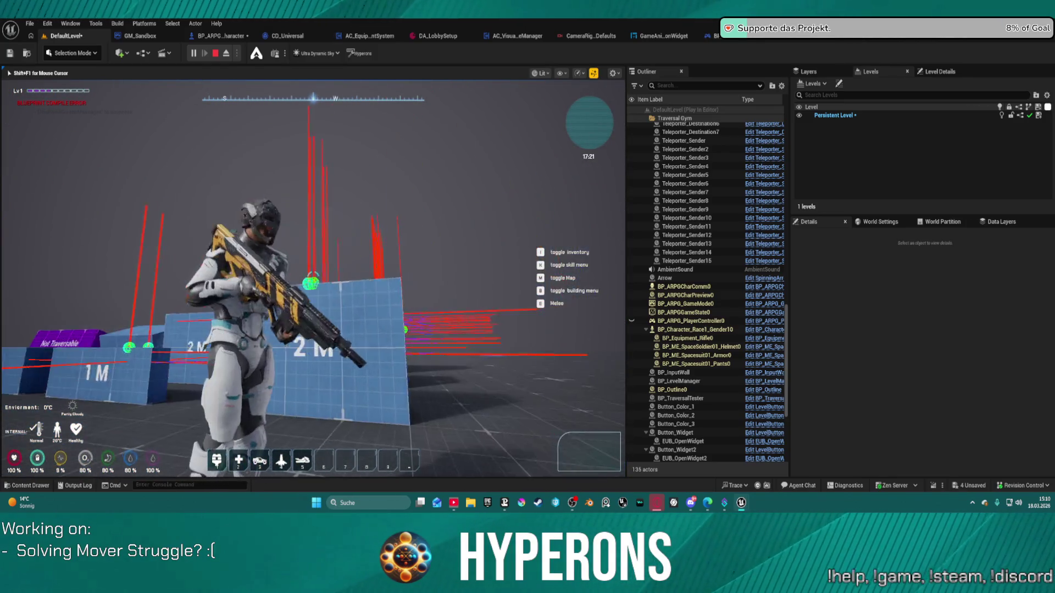
{"action": "key", "text": "s"}
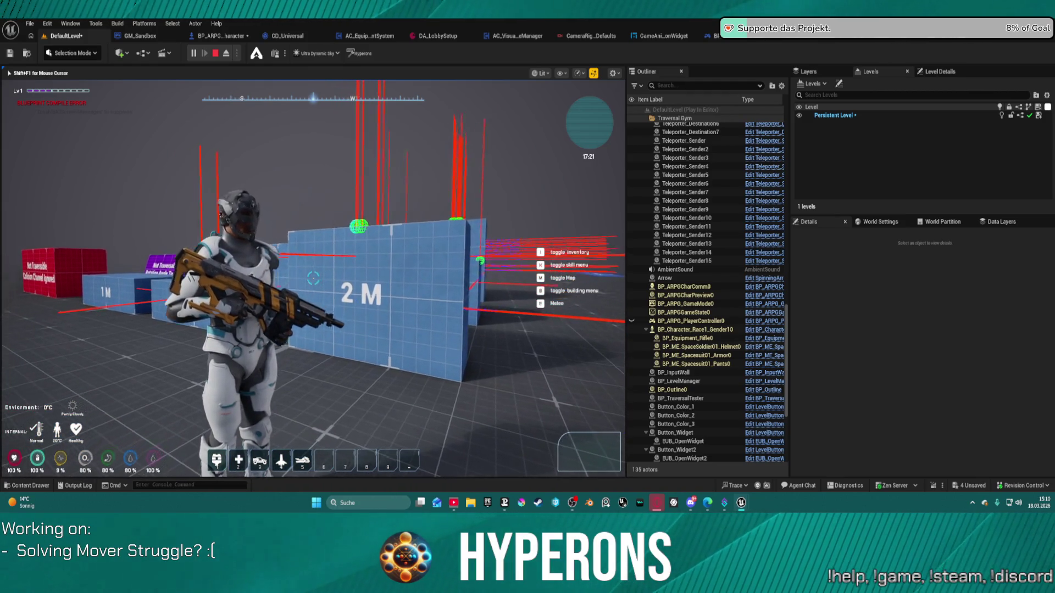
{"action": "key", "text": "w"}
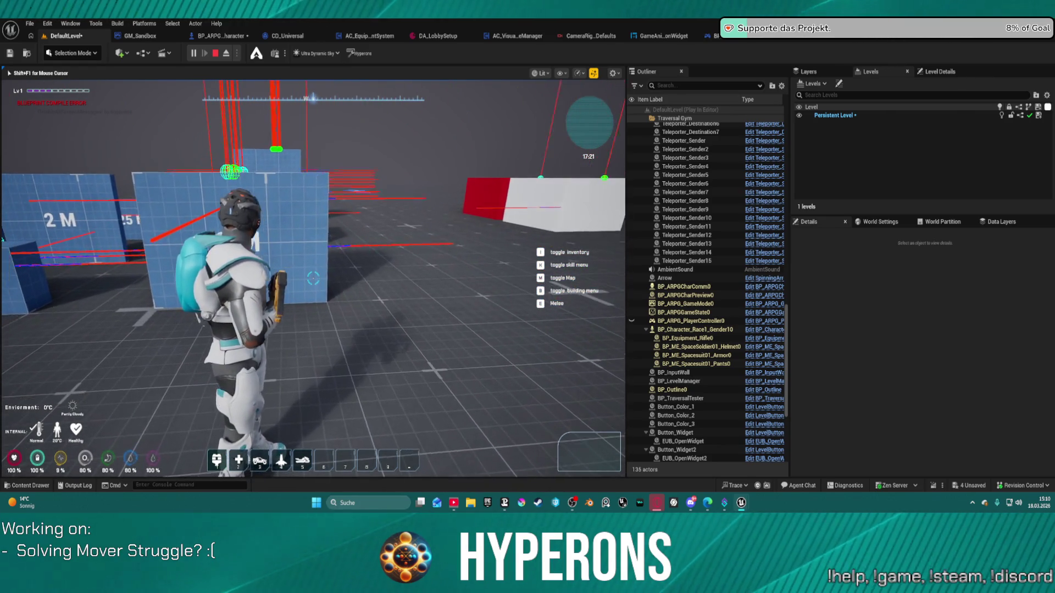
{"action": "key", "text": "1"}
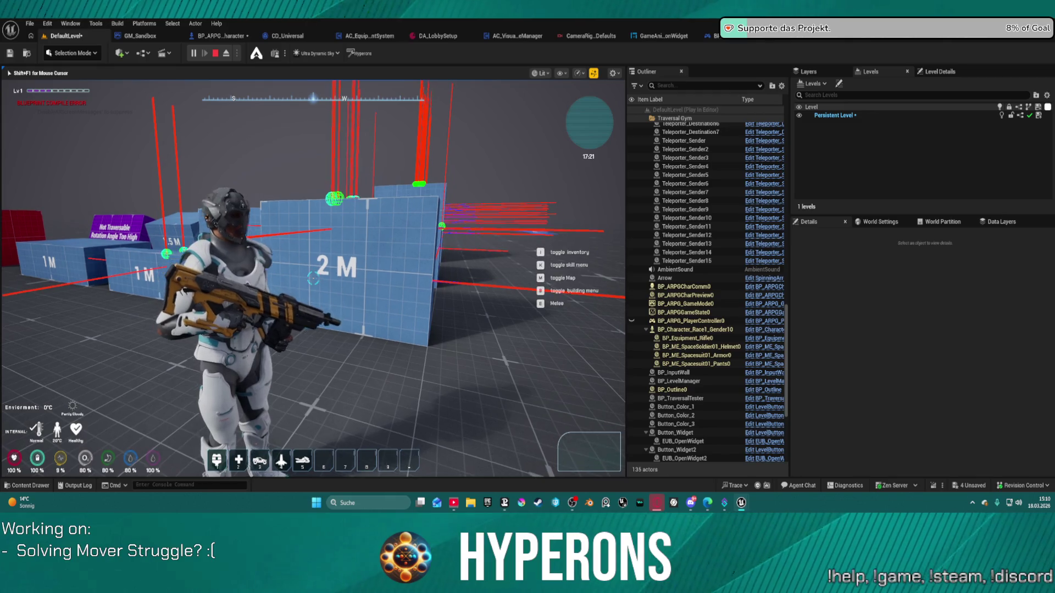
{"action": "key", "text": "Escape"}
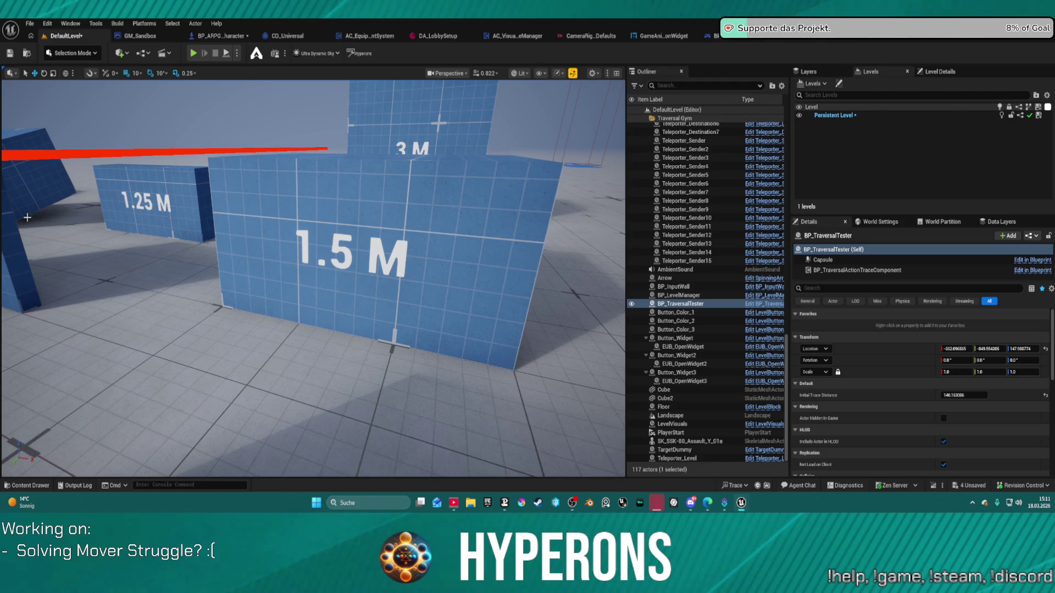
{"action": "left_click", "coordinate": [239, 35]}
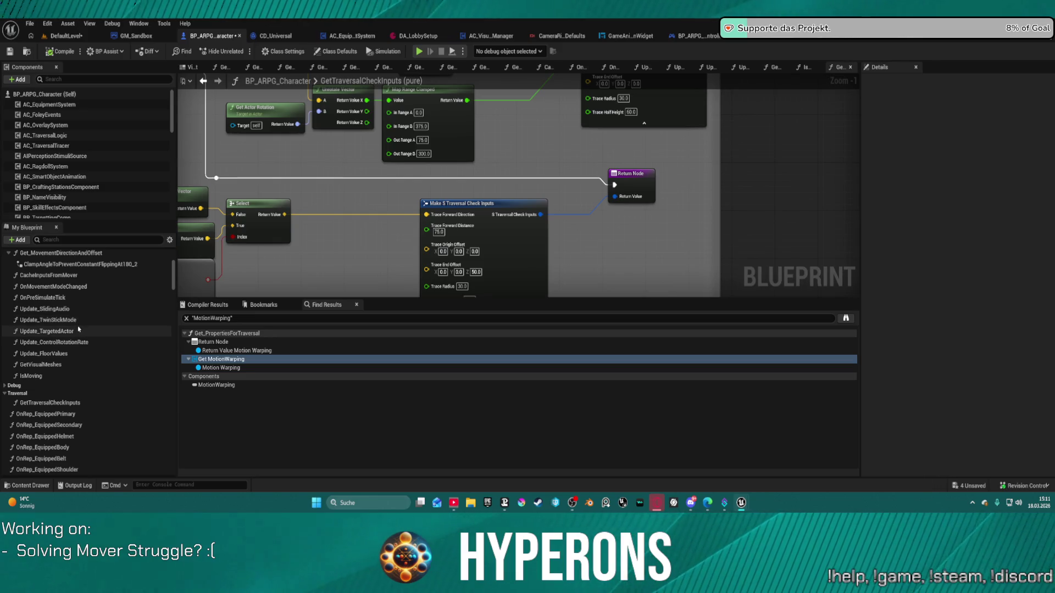
{"action": "left_click", "coordinate": [136, 35]}
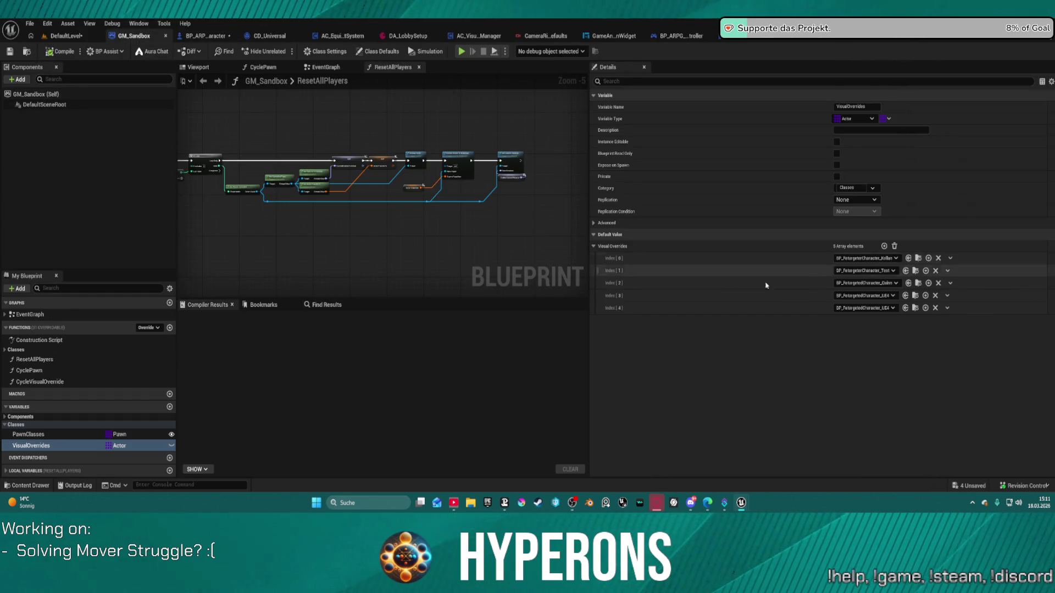
{"action": "left_click", "coordinate": [66, 36]}
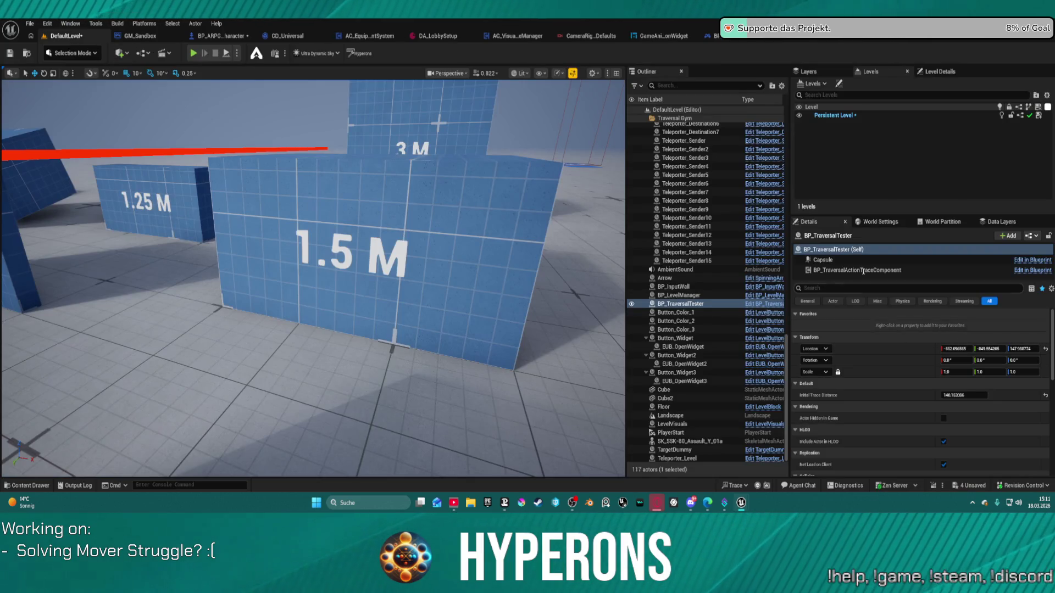
Set the level's game mode override to GM_Sandbox and start Play-In-Editor
{"action": "left_click", "coordinate": [885, 227]}
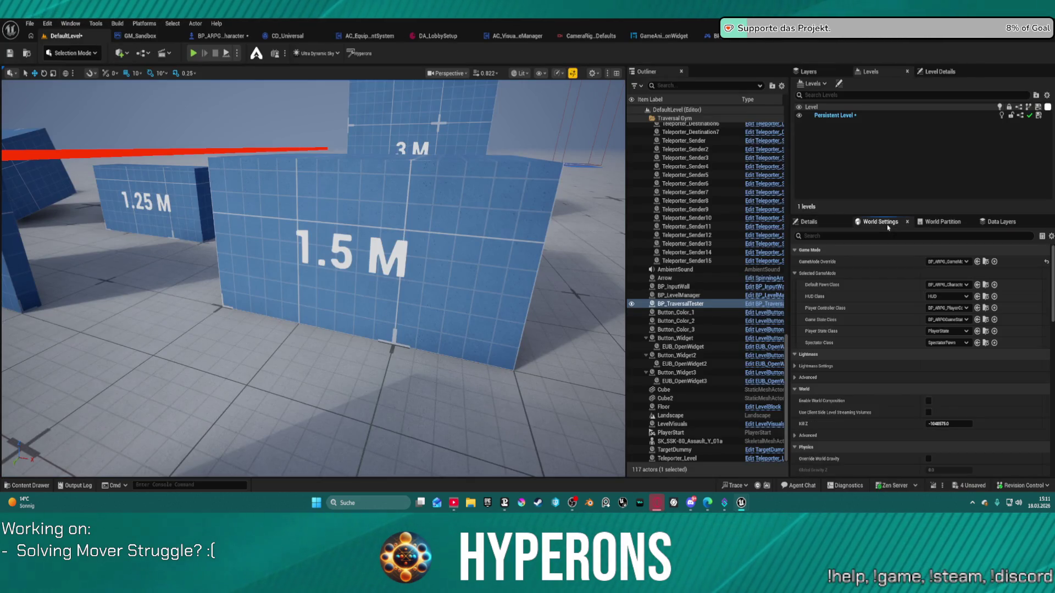
{"action": "left_click", "coordinate": [953, 262]}
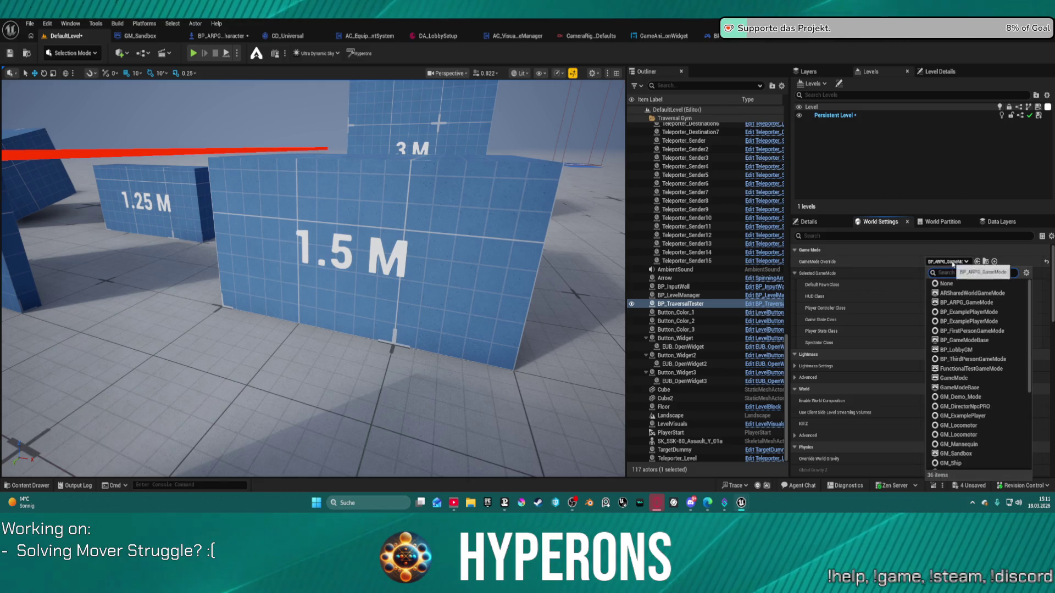
{"action": "left_click", "coordinate": [985, 452]}
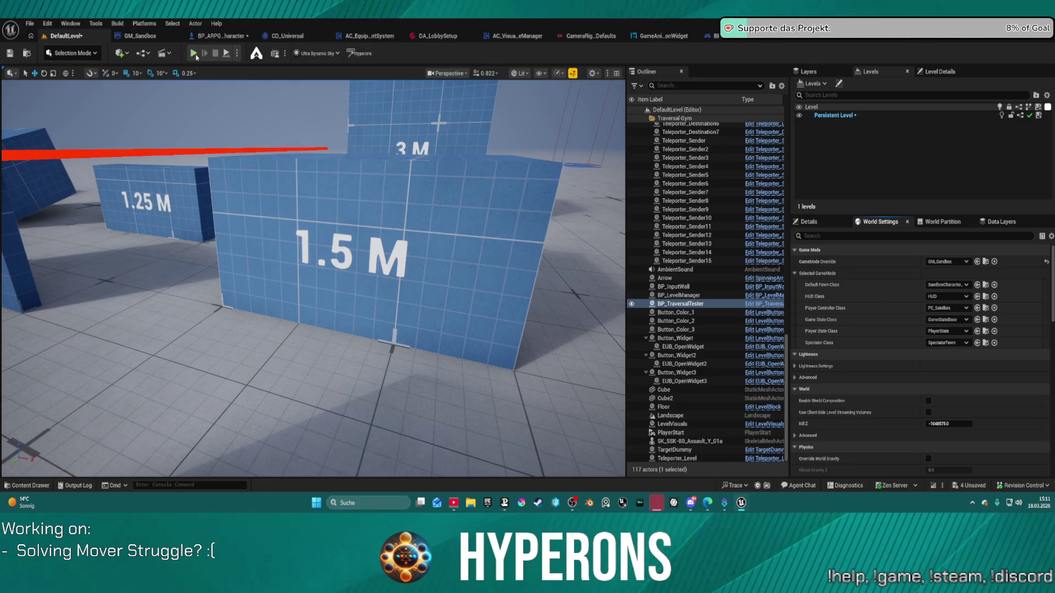
{"action": "key", "text": "alt+p"}
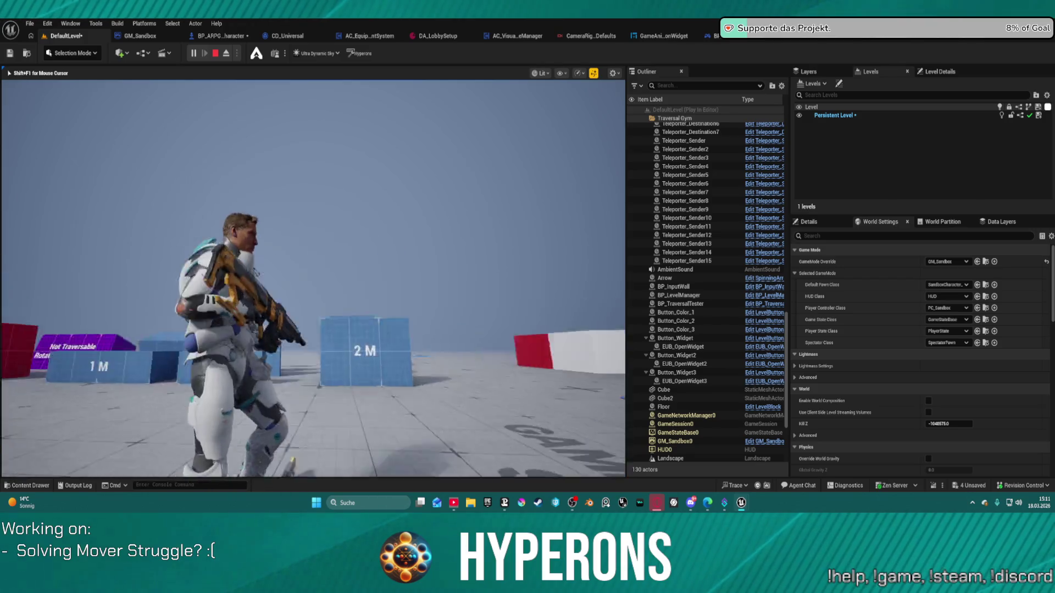
Walk the character through the gym past the blocks up to the blue wall
{"action": "key", "text": "w"}
{"action": "key", "text": "w"}
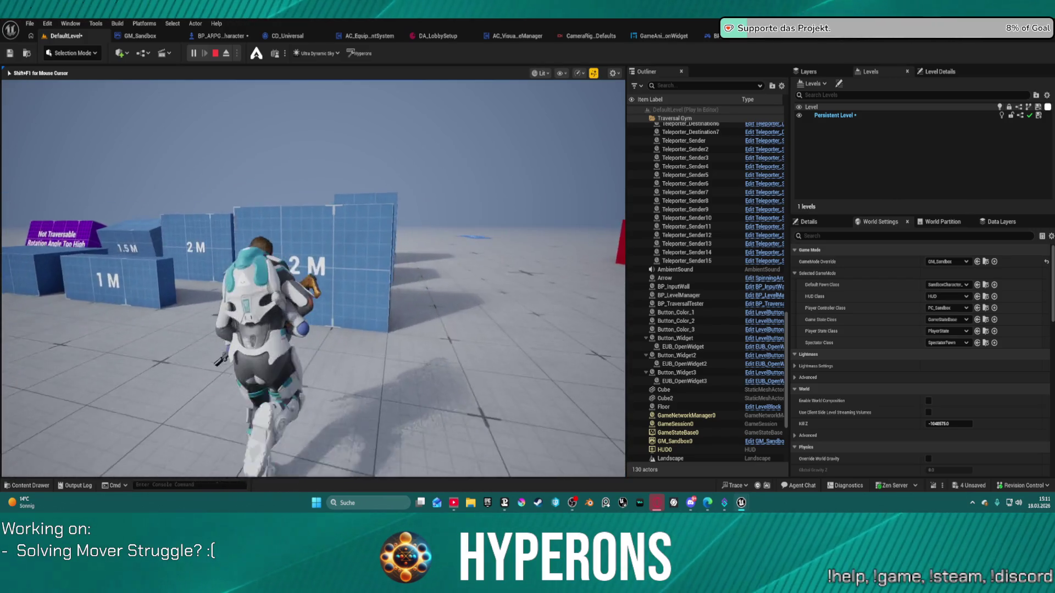
{"action": "key", "text": "w"}
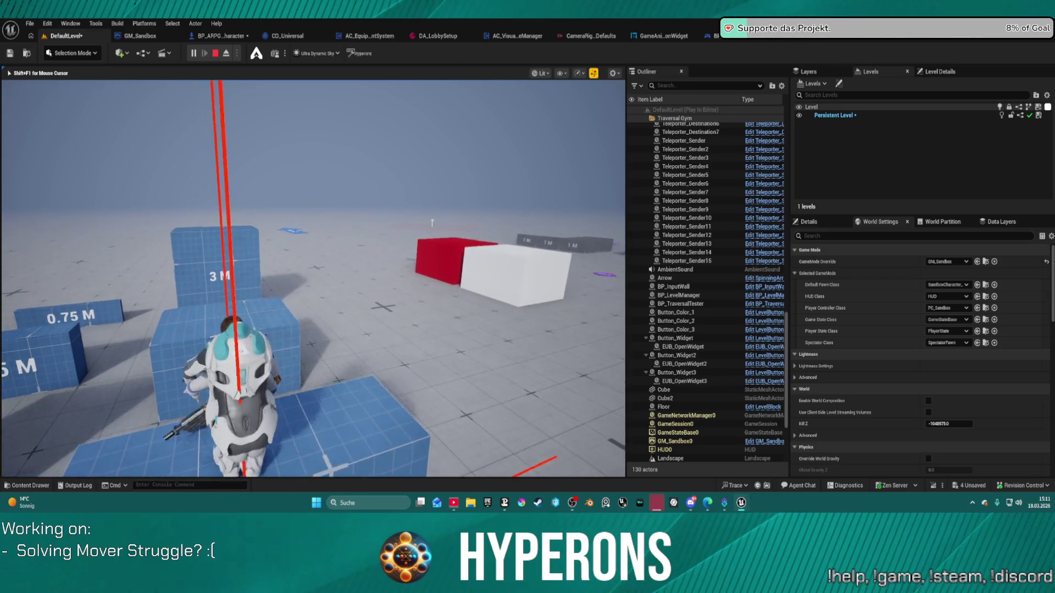
{"action": "key", "text": "w"}
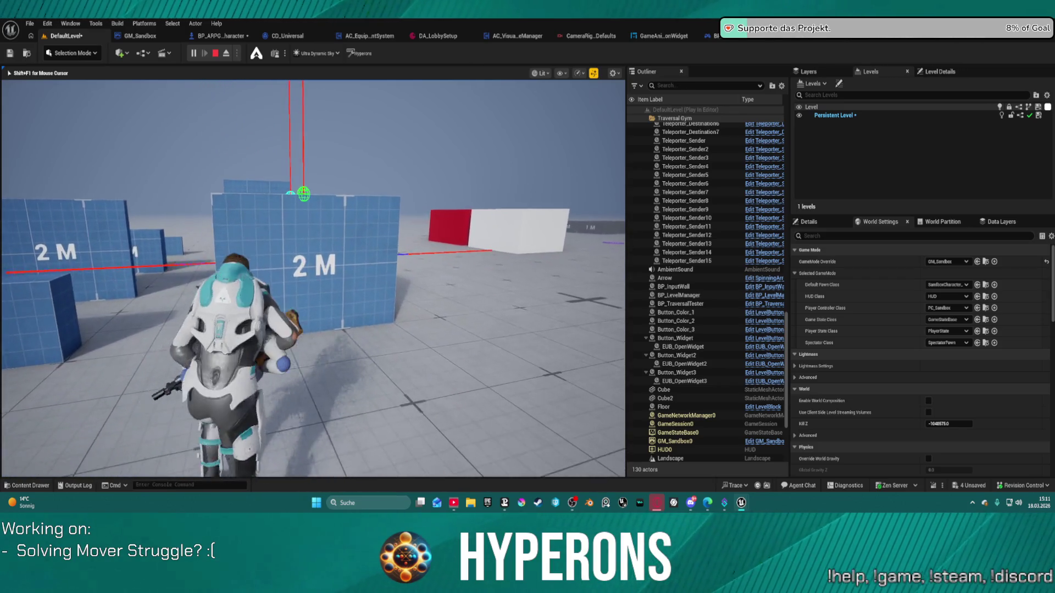
{"action": "key", "text": "w"}
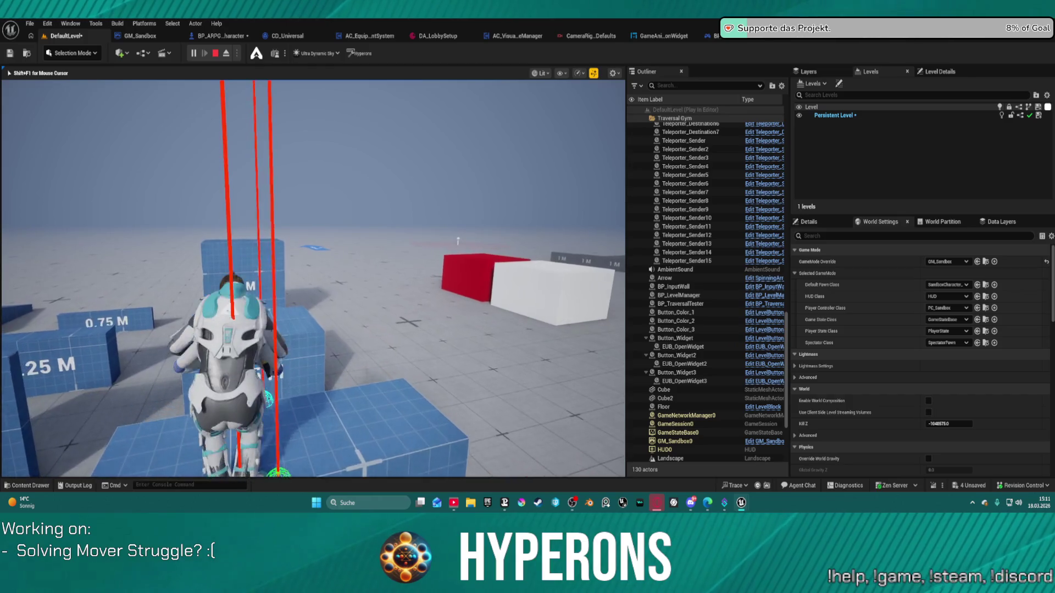
Open and close the Windows Start menu to reveal the play session again
{"action": "key", "text": "super"}
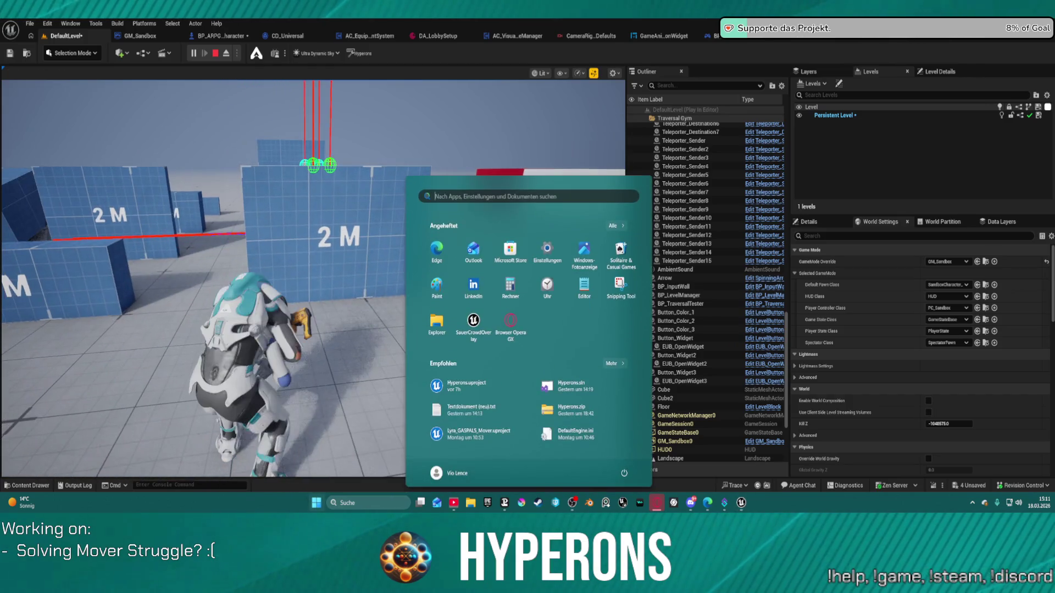
{"action": "key", "text": "super"}
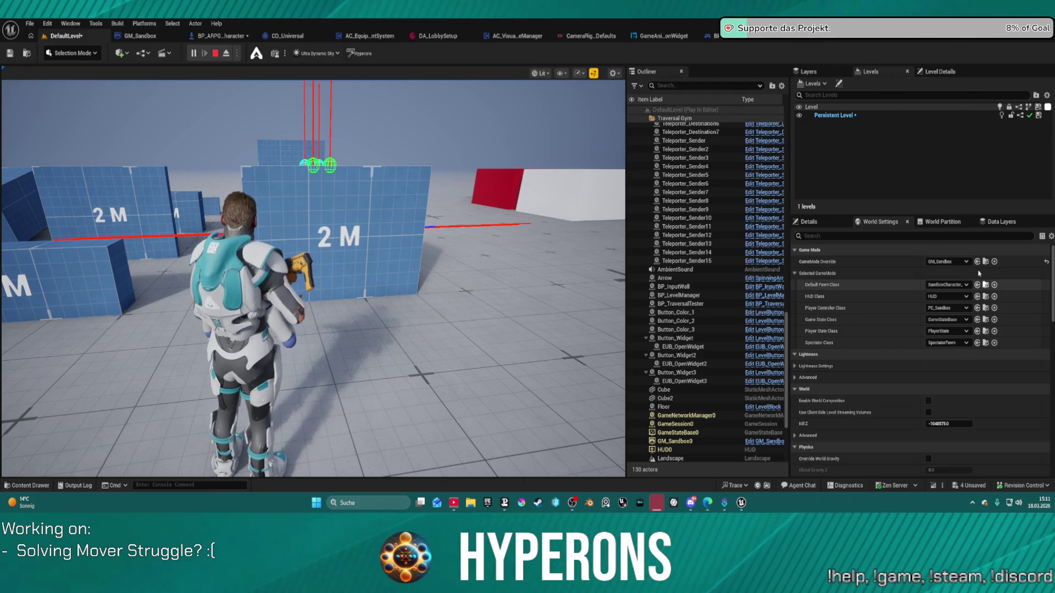
Recapture the mouse and run the character among the blue blocks
{"action": "left_click", "coordinate": [396, 445]}
{"action": "key", "text": "w"}
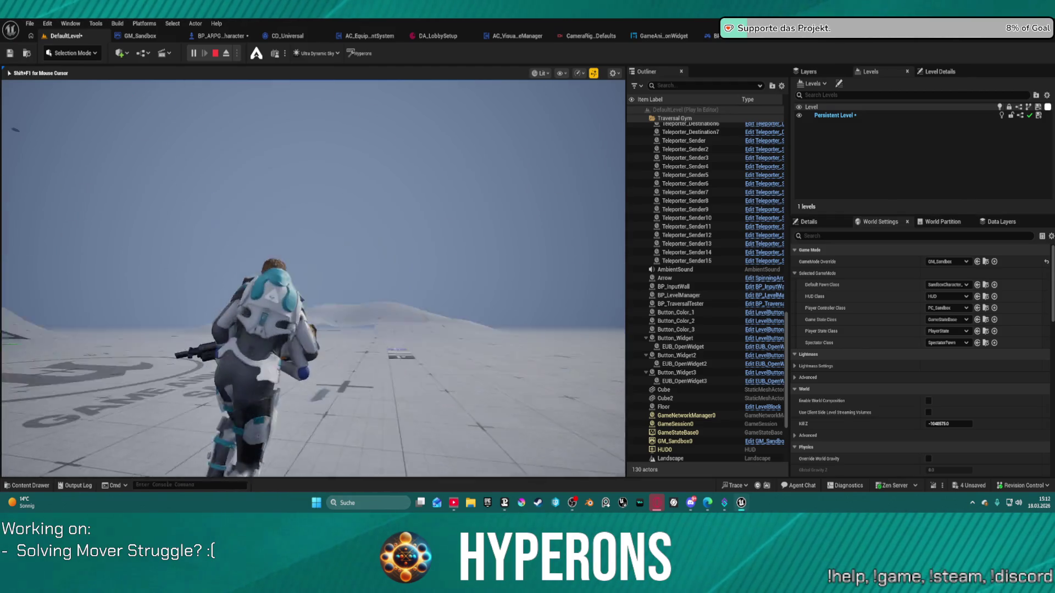
{"action": "key", "text": "w"}
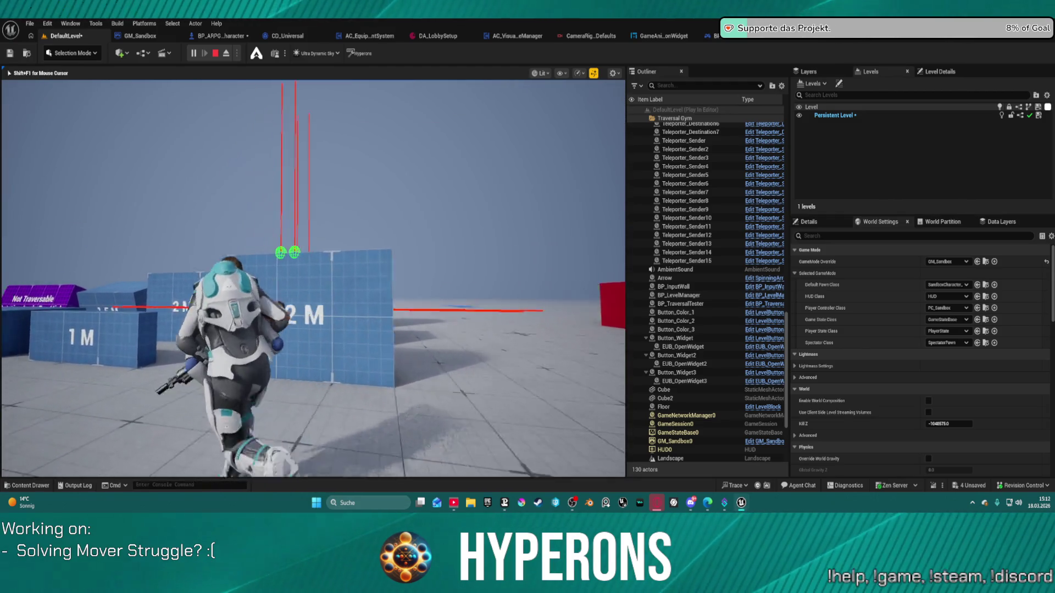
{"action": "key", "text": "w"}
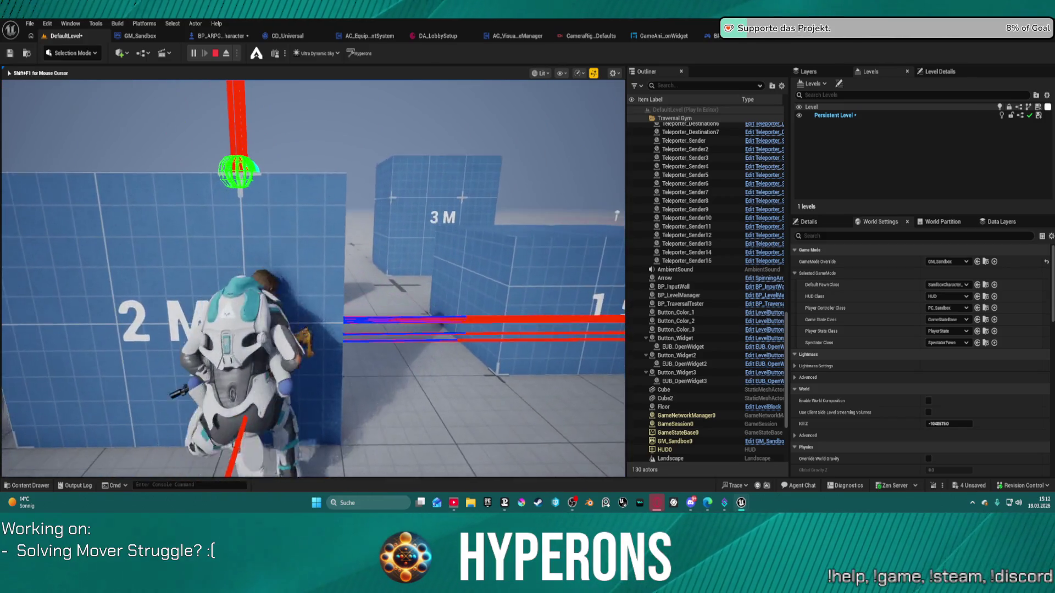
{"action": "key", "text": "w"}
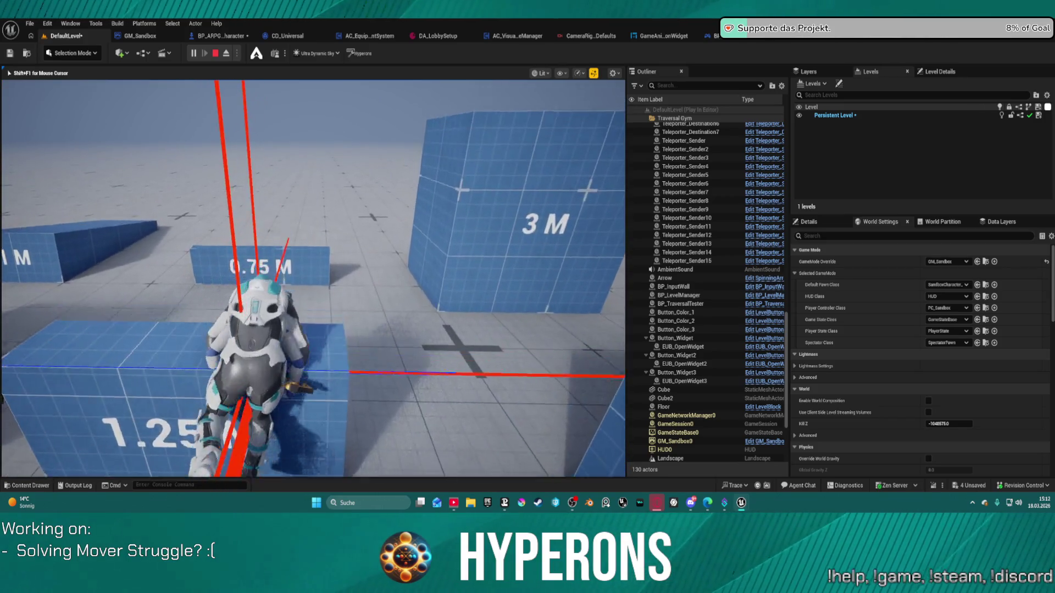
Run along the blue walls and climb the character onto the red block
{"action": "key", "text": "w"}
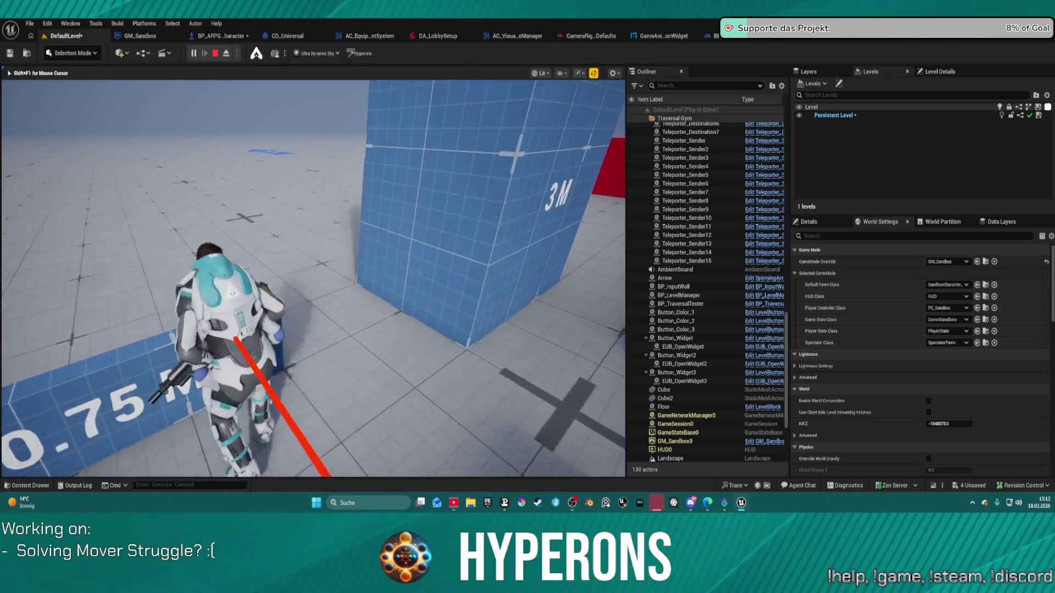
{"action": "key", "text": "w"}
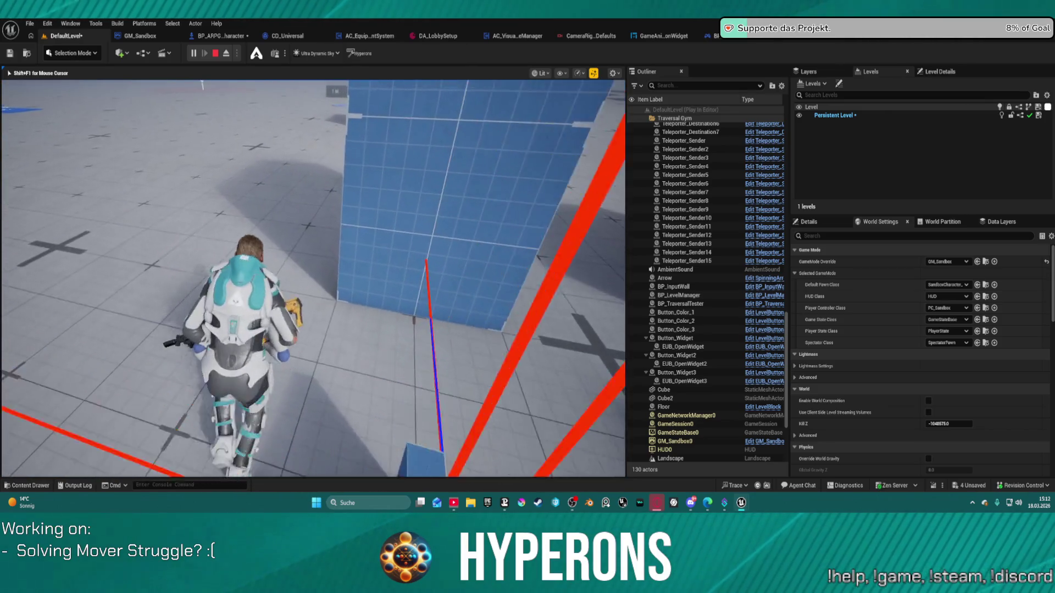
{"action": "key", "text": "w"}
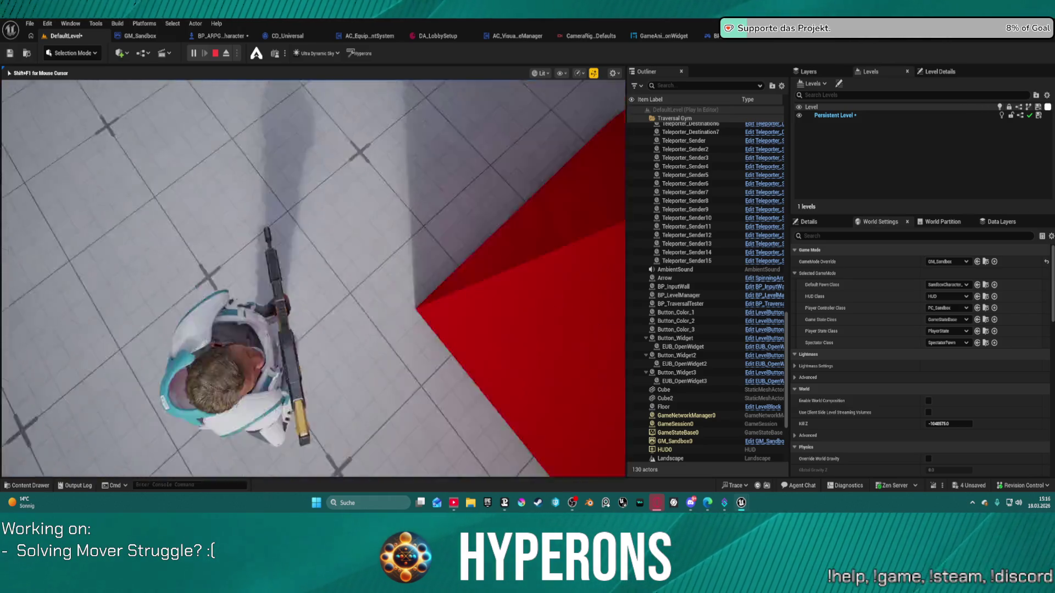
Close the briefly opened Start menu by clicking back into the game viewport
{"action": "key", "text": "super"}
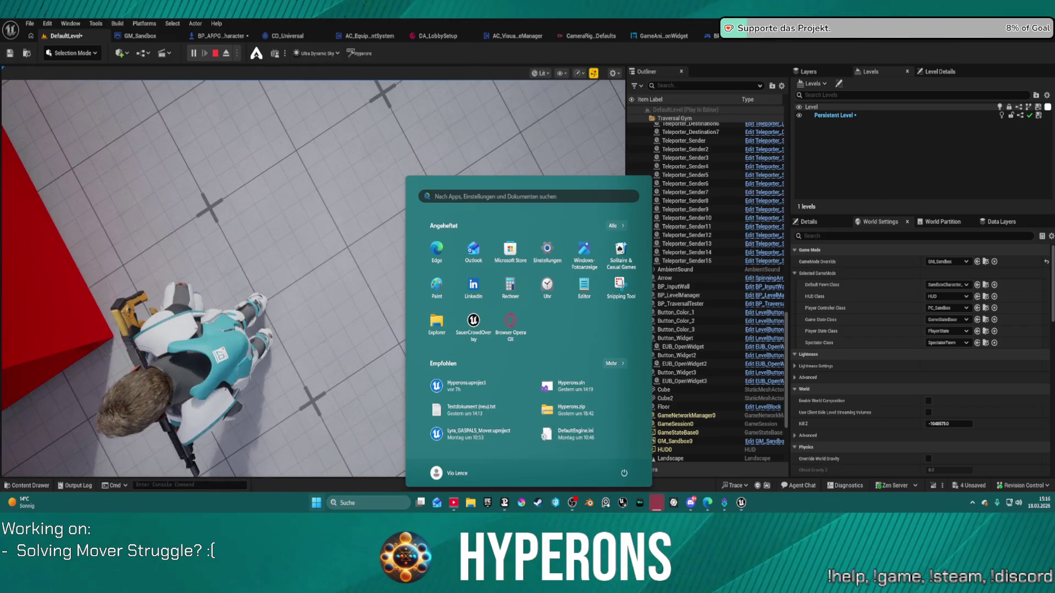
{"action": "left_click", "coordinate": [305, 163]}
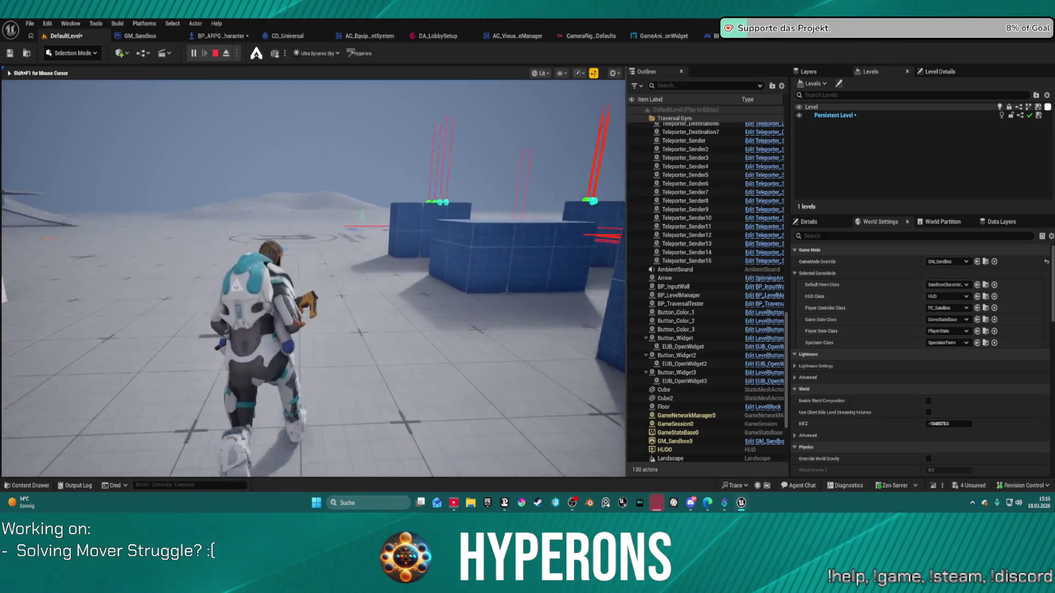
Close the Start menu and recapture the mouse to vault the 1 M block
{"action": "key", "text": "super"}
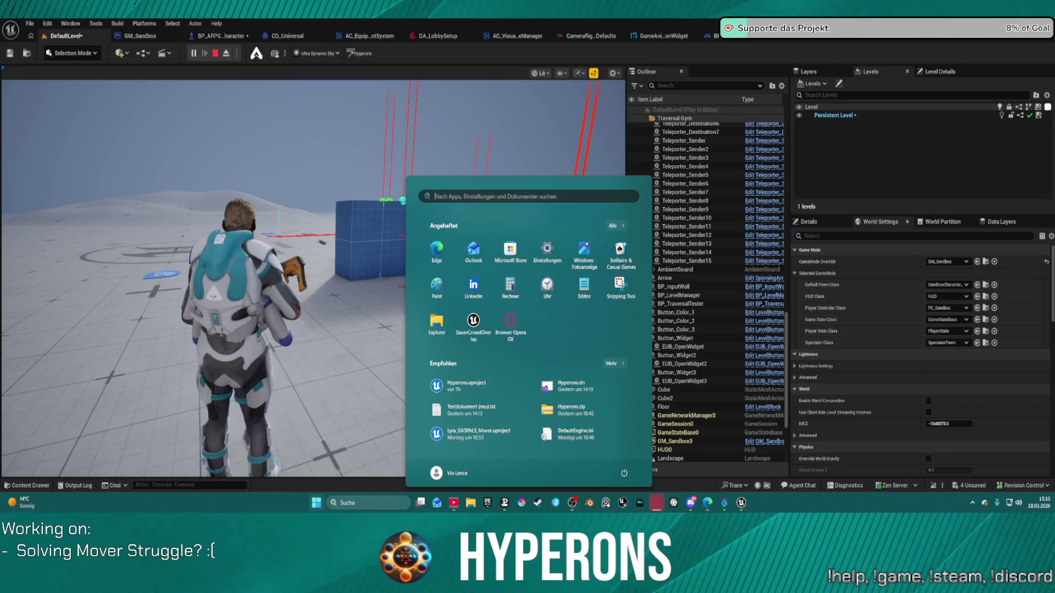
{"action": "key", "text": "super"}
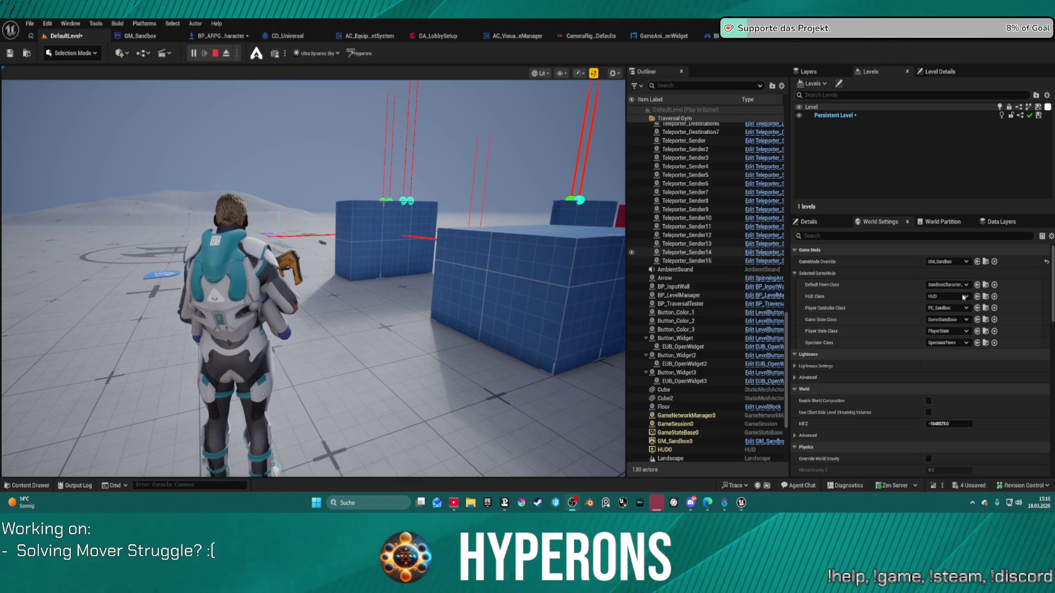
{"action": "left_click", "coordinate": [388, 290]}
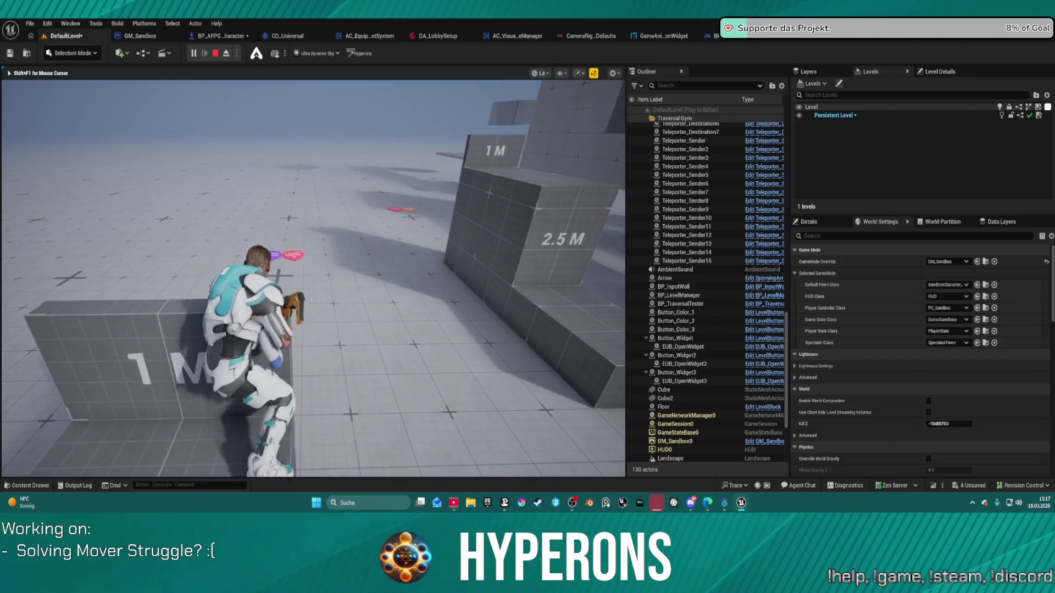
Open and close the Start menu, returning to the character atop the 1 M block
{"action": "key", "text": "super"}
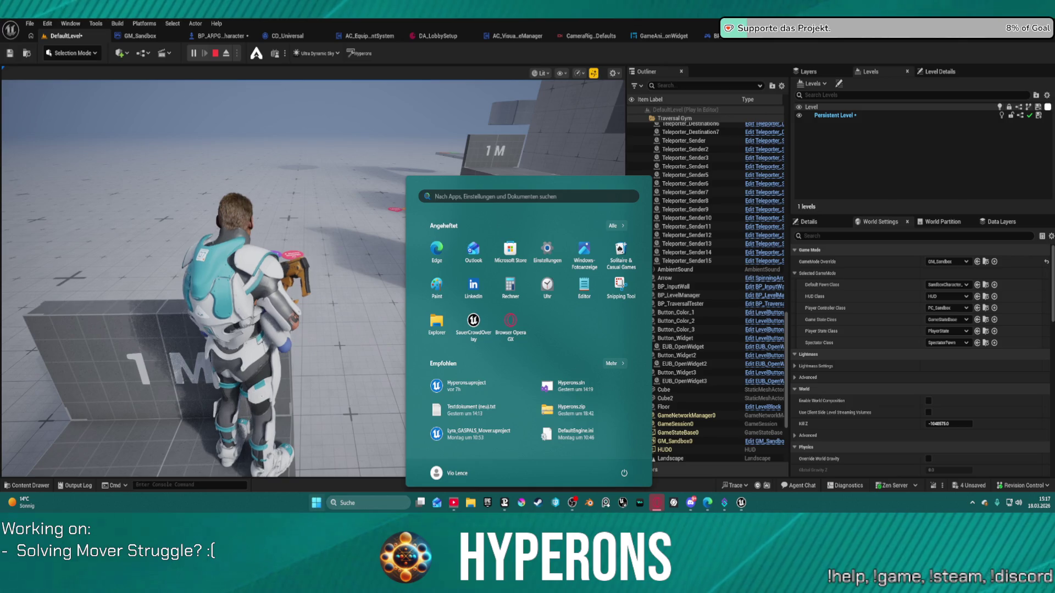
{"action": "key", "text": "super"}
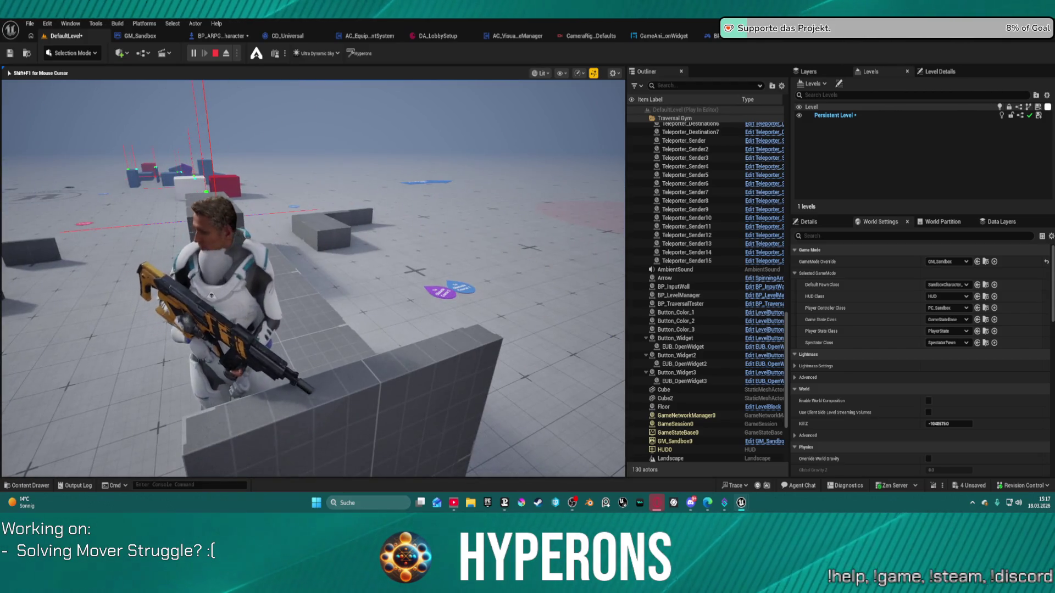
Run the character over the white block and among the blue cubes, then end the play session with Esc
{"action": "key", "text": "w"}
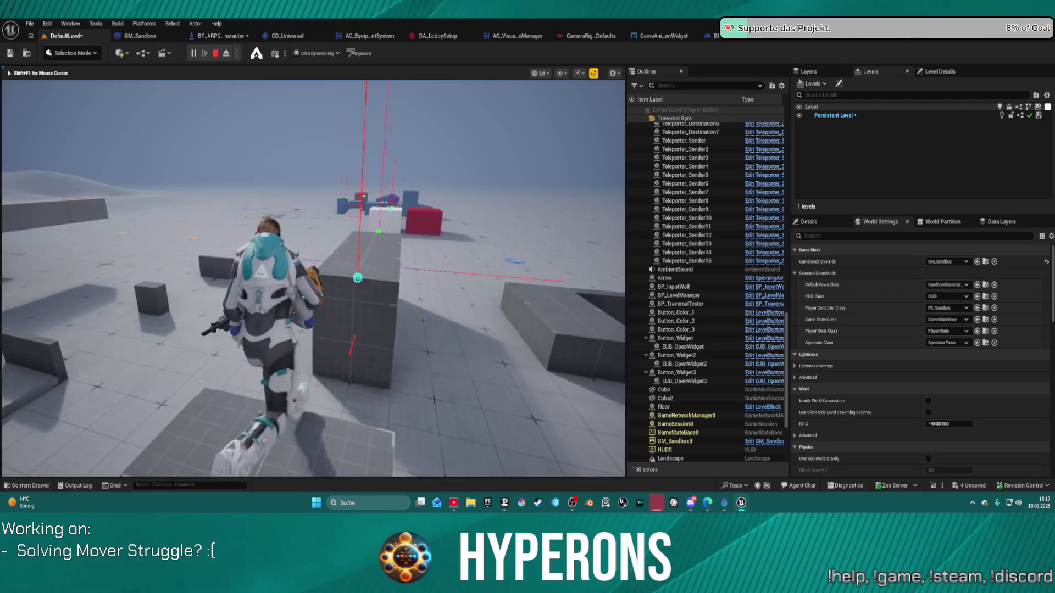
{"action": "key", "text": "w"}
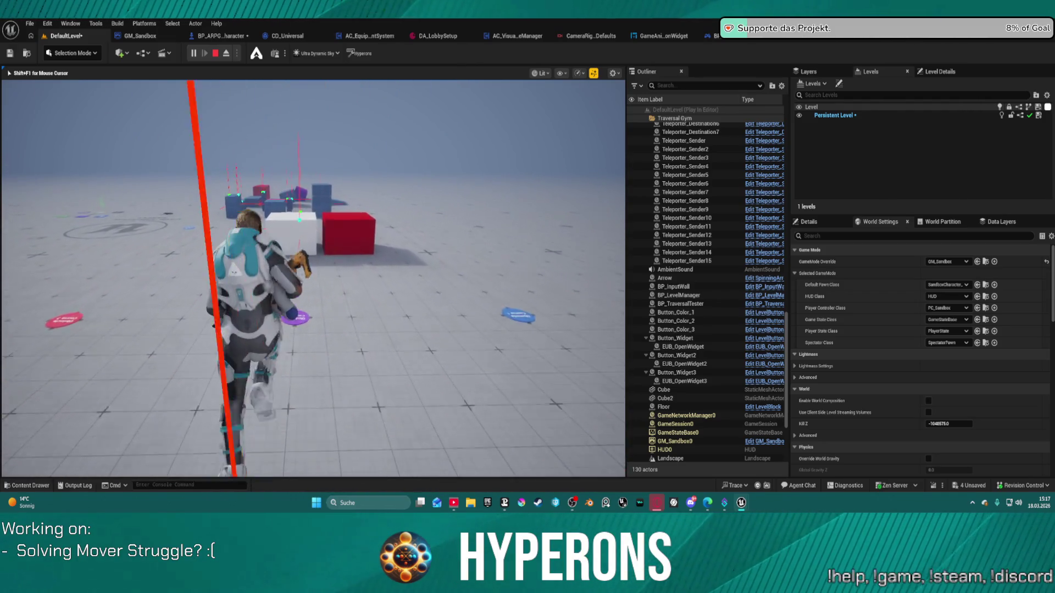
{"action": "key", "text": "w"}
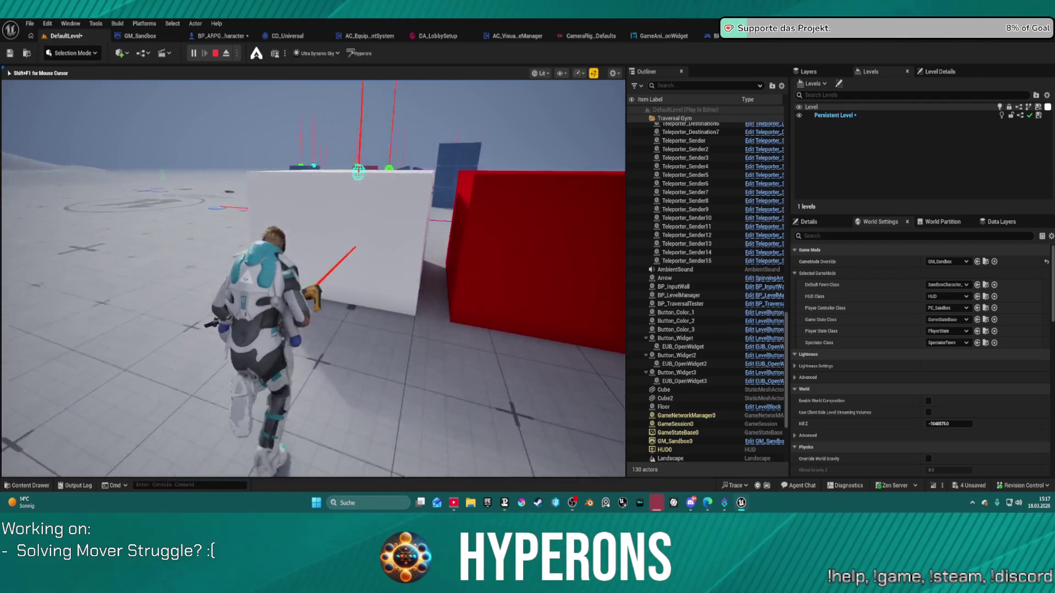
{"action": "key", "text": "w"}
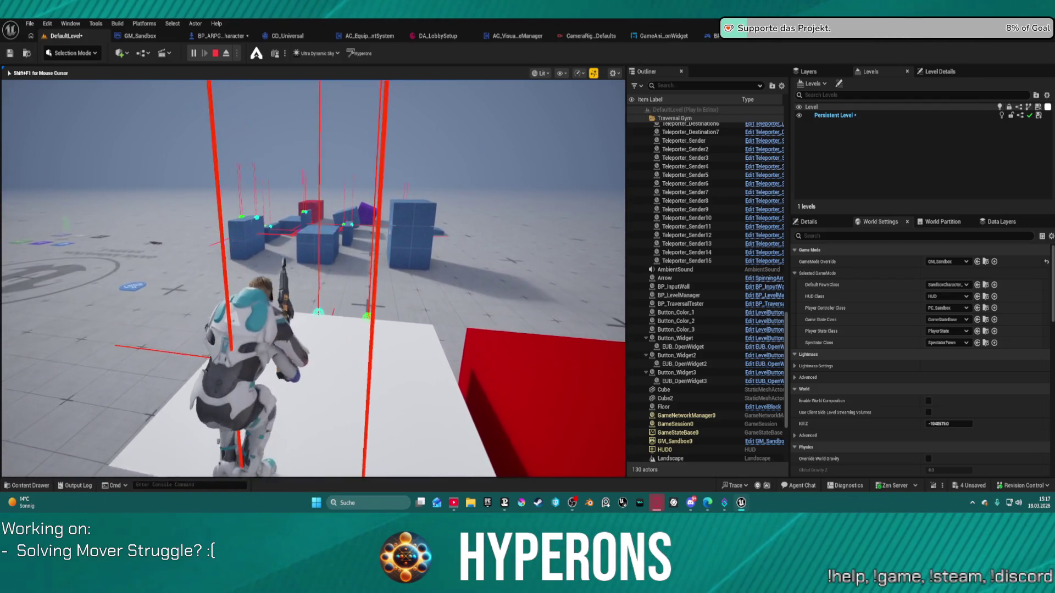
{"action": "key", "text": "w"}
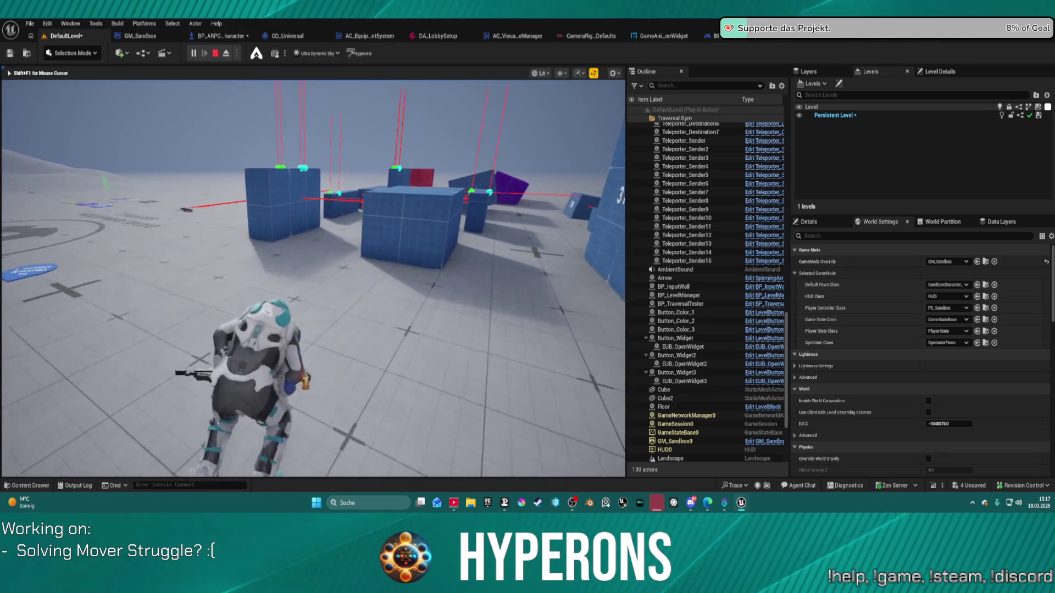
{"action": "key", "text": "w"}
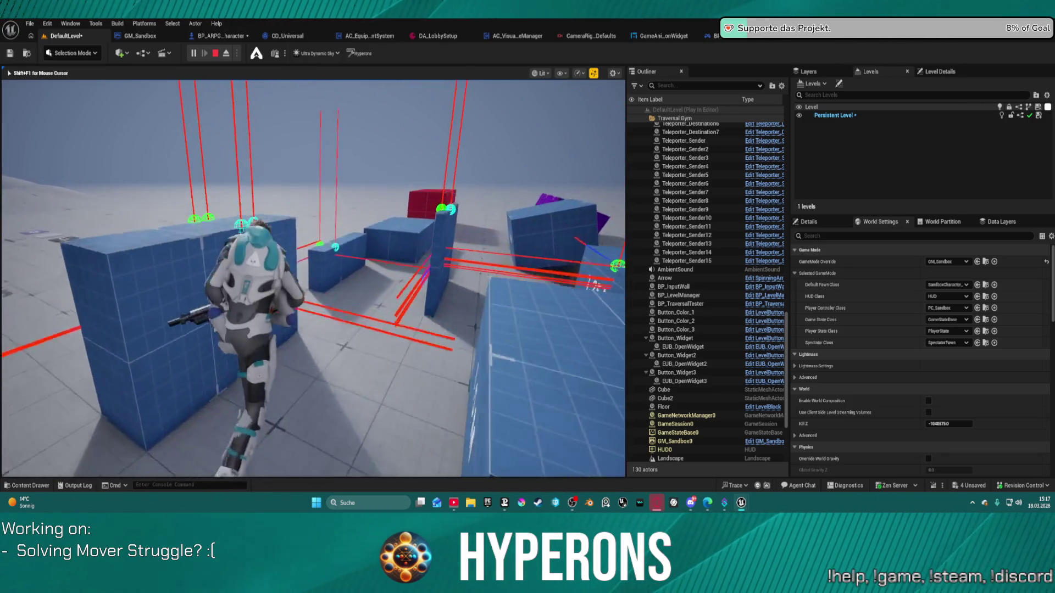
{"action": "key", "text": "w"}
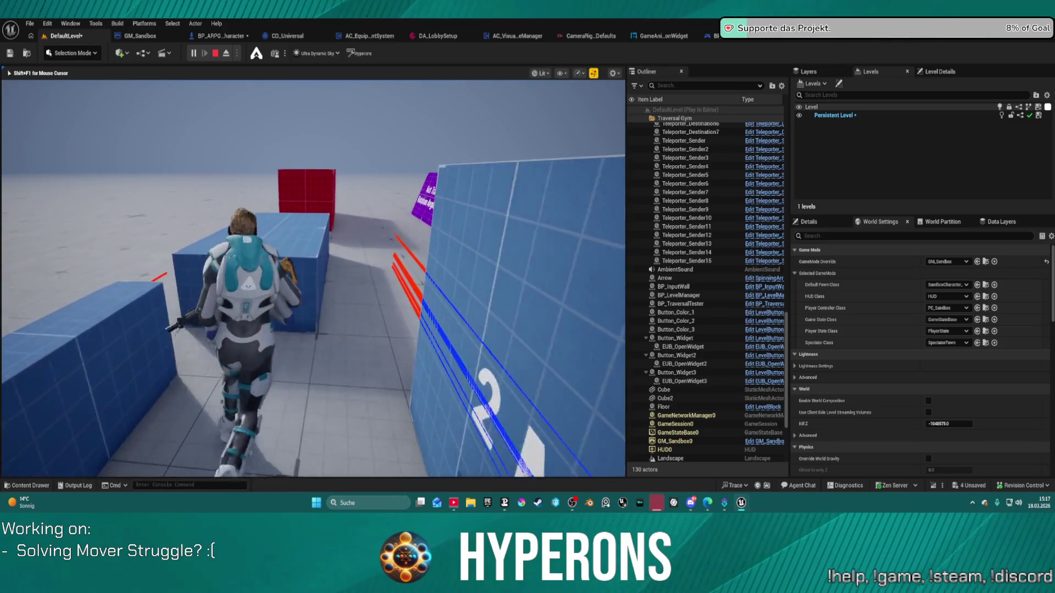
{"action": "key", "text": "w"}
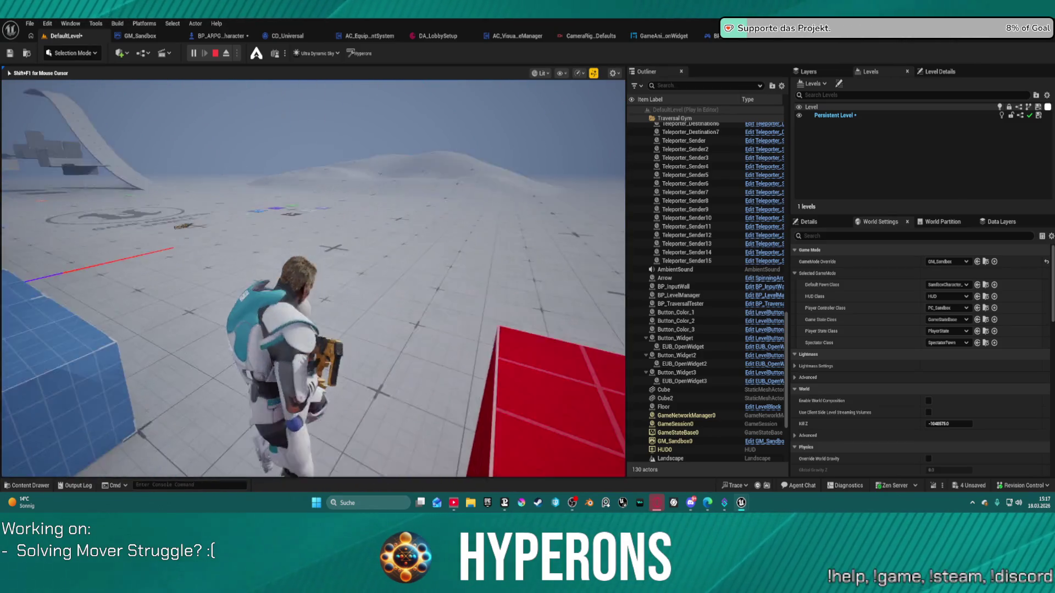
{"action": "key", "text": "w"}
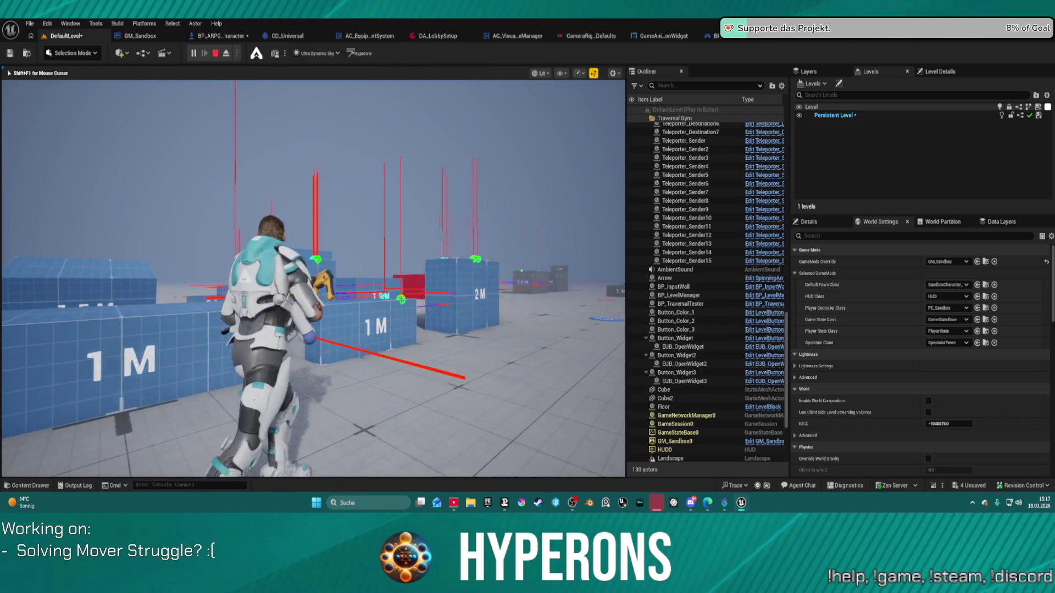
{"action": "key", "text": "w"}
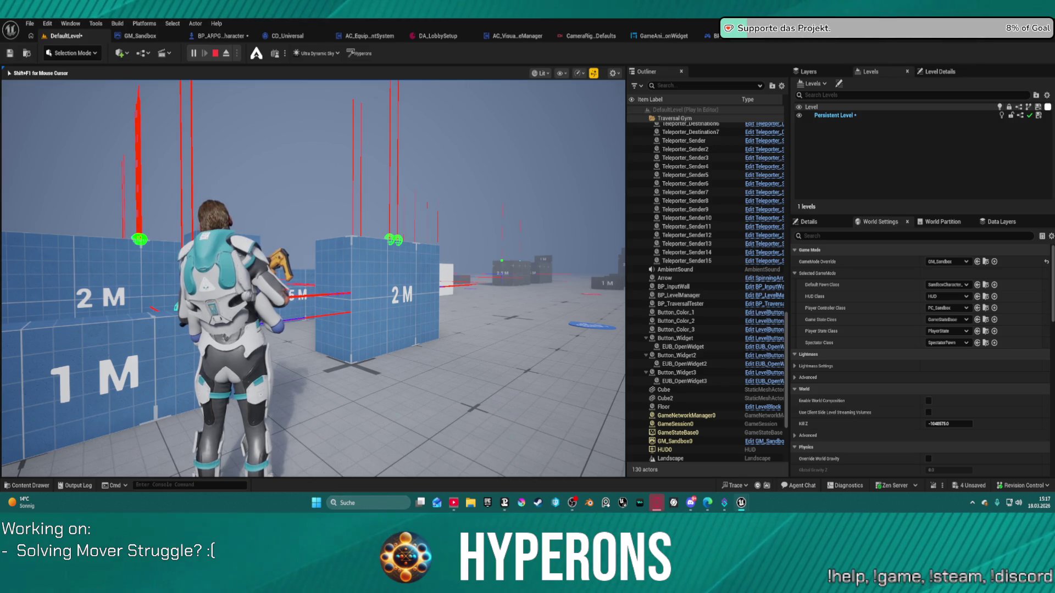
{"action": "key", "text": "Escape"}
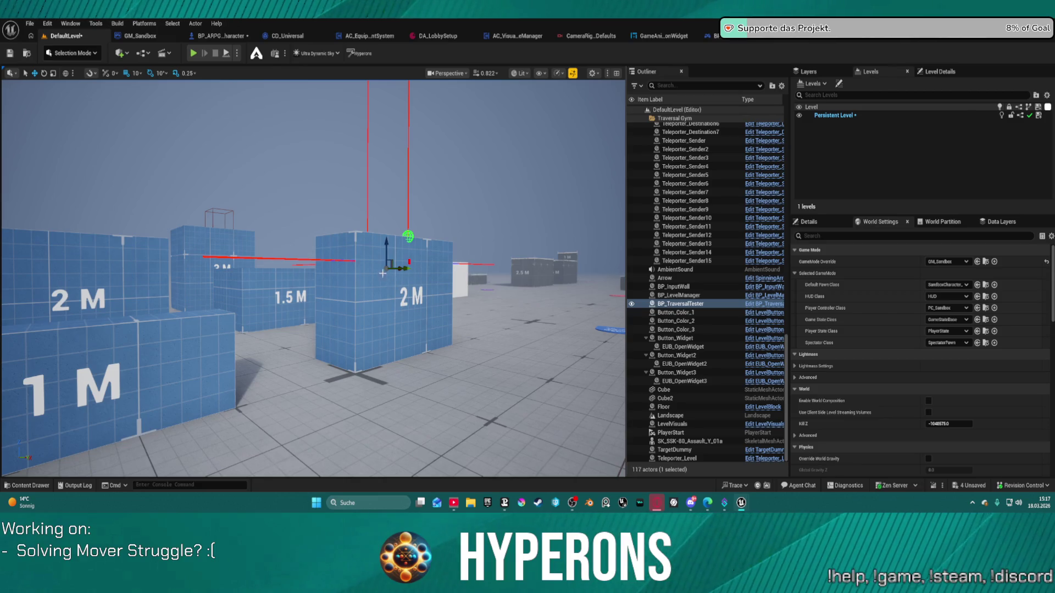
Switch to the BP_ARPG_Character blueprint showing GetTraversalCheckInputs and the MotionWarping search results
{"action": "left_click", "coordinate": [216, 38]}
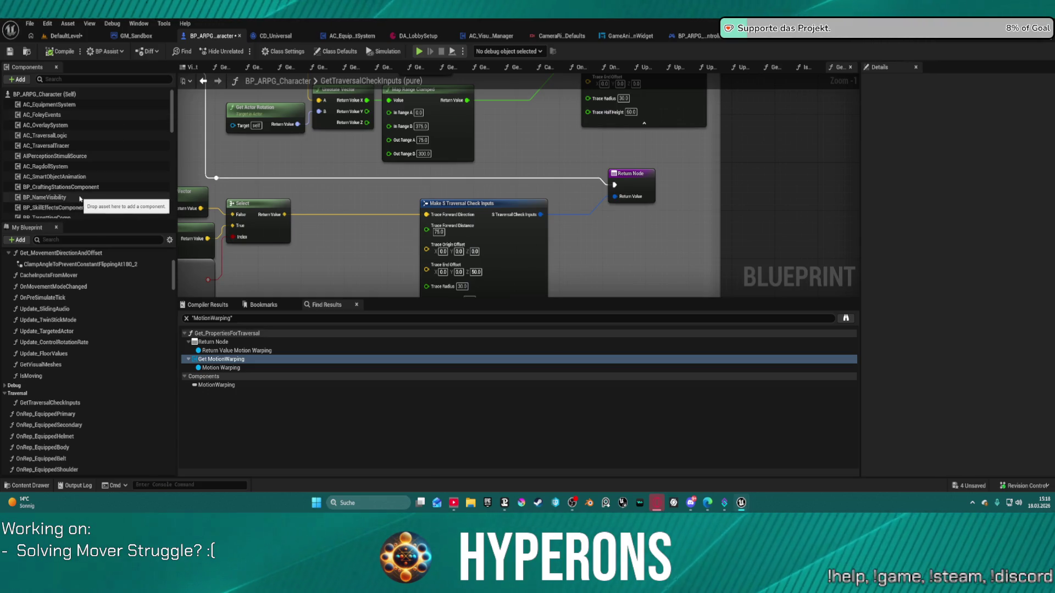
Inspect the AC_TraversalTracer and AC_TraversalLogic component Details, then return to the DefaultLevel editor
{"action": "left_click", "coordinate": [83, 146]}
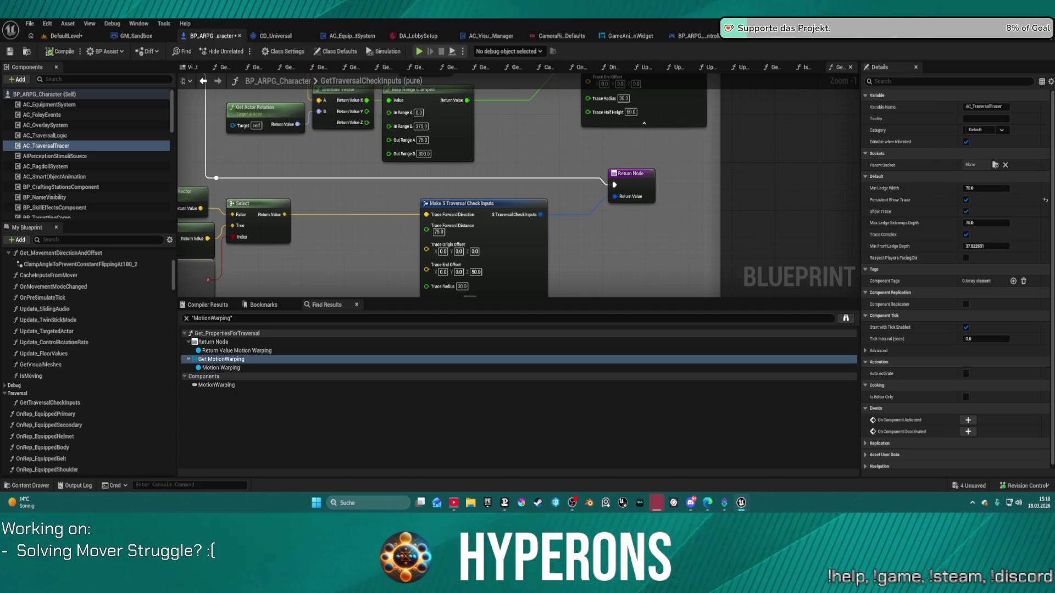
{"action": "left_click", "coordinate": [69, 136]}
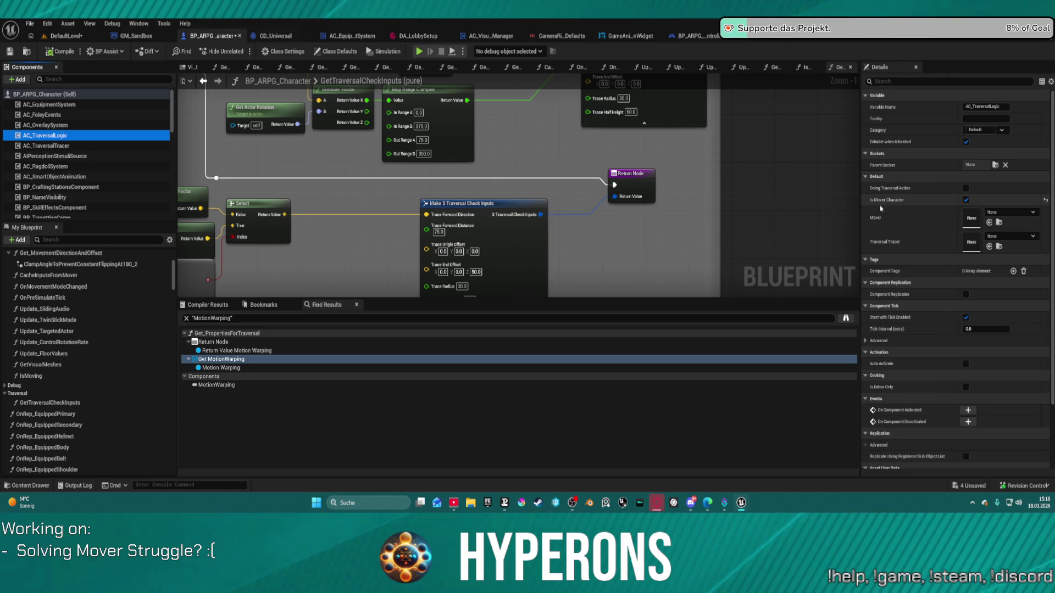
{"action": "left_click", "coordinate": [51, 145]}
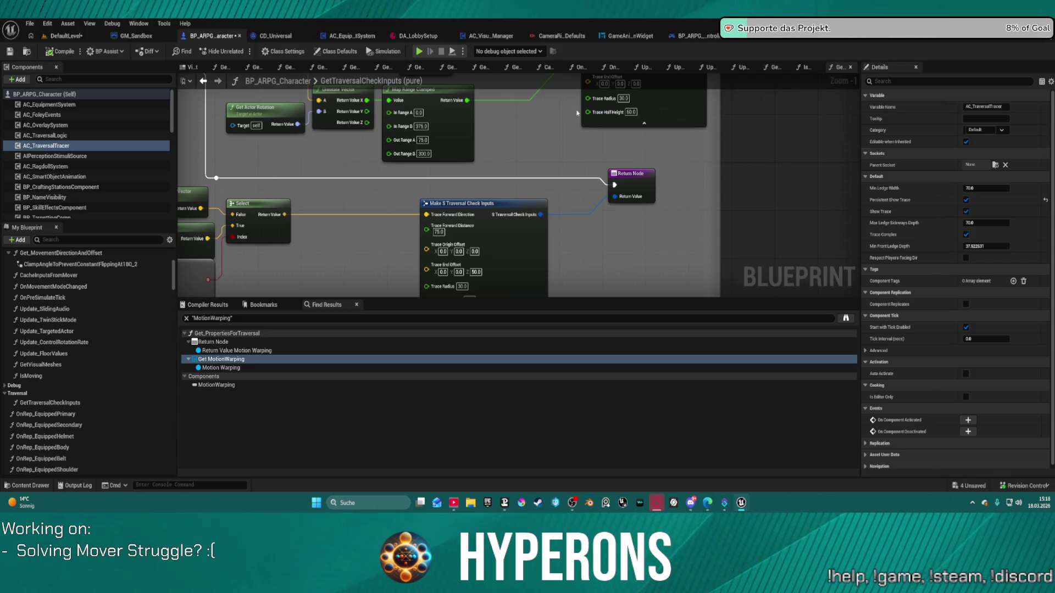
{"action": "left_click", "coordinate": [66, 36]}
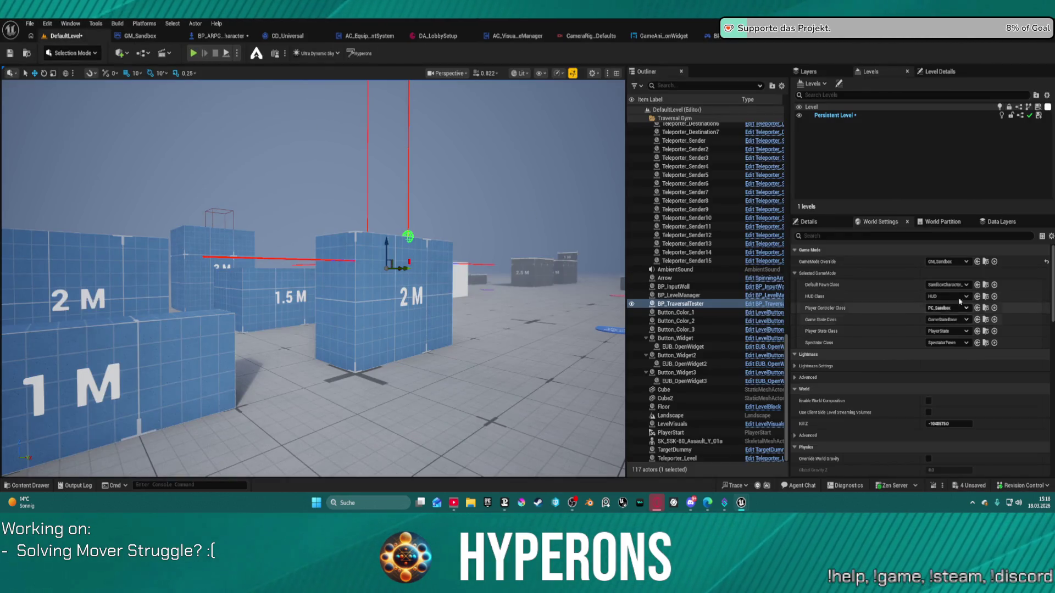
Set the level's GameMode Override to BP_ARPG_GameMode and return to the character blueprint
{"action": "left_click", "coordinate": [956, 262]}
{"action": "left_click", "coordinate": [966, 302]}
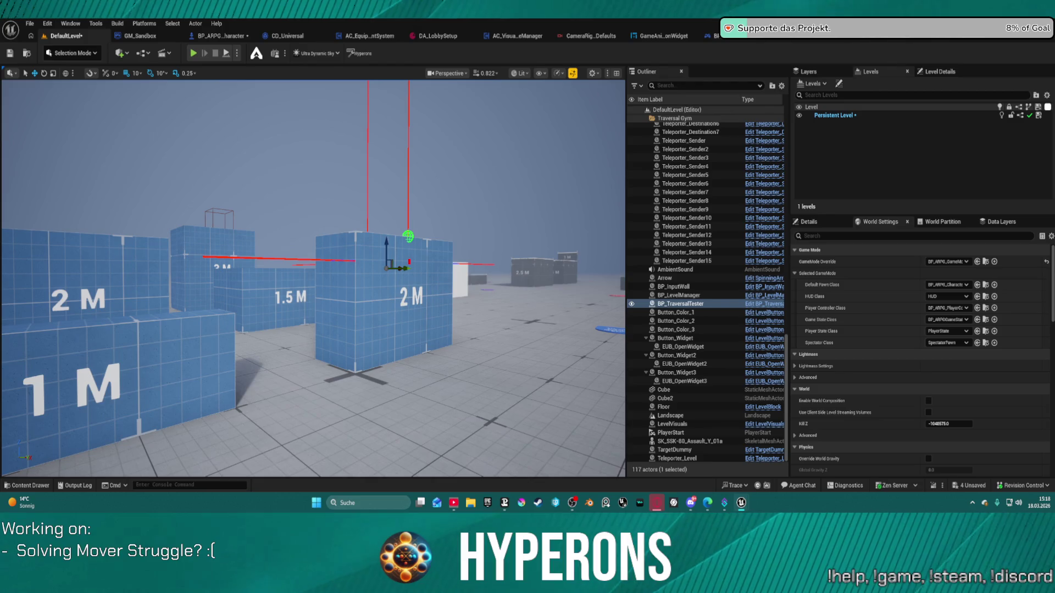
{"action": "left_click", "coordinate": [223, 35]}
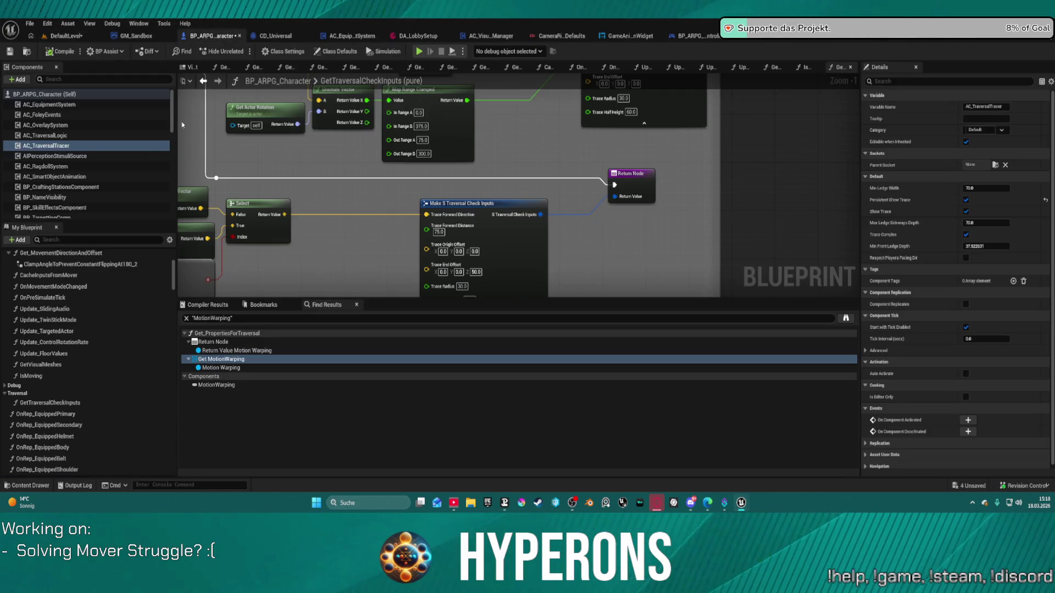
{"action": "scroll", "coordinate": [606, 204], "scroll_direction": "down", "scroll_amount": 2}
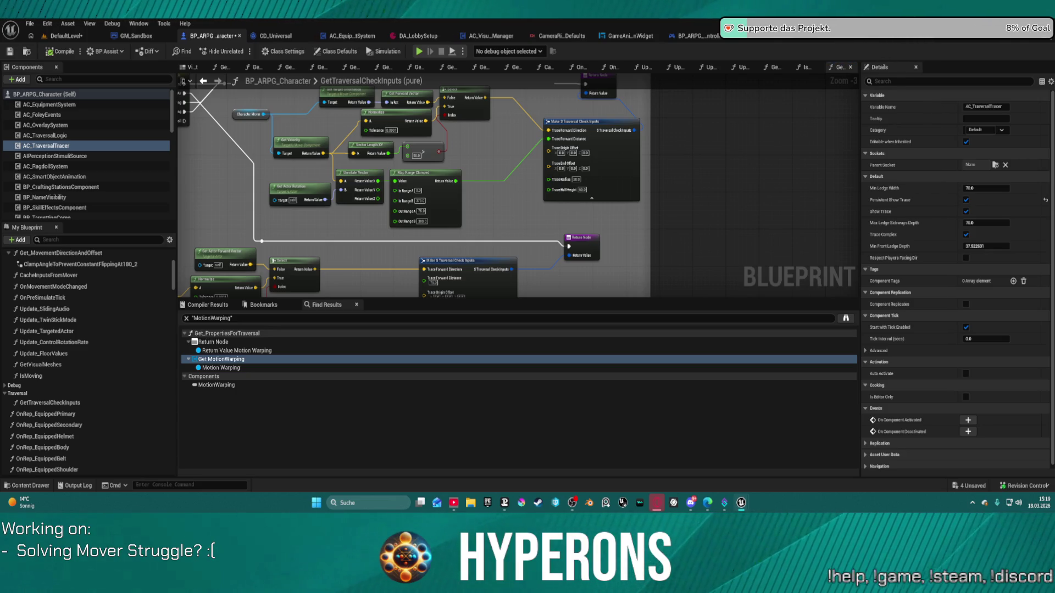
{"action": "left_click_drag", "start_coordinate": [466, 226], "coordinate": [441, 294]}
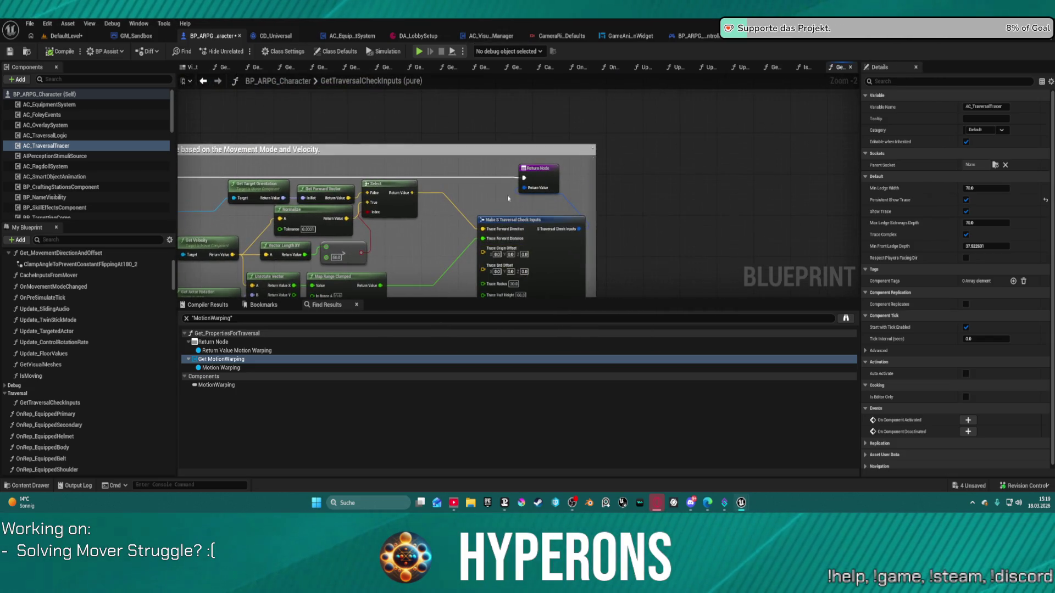
{"action": "left_click_drag", "start_coordinate": [508, 198], "coordinate": [514, 130]}
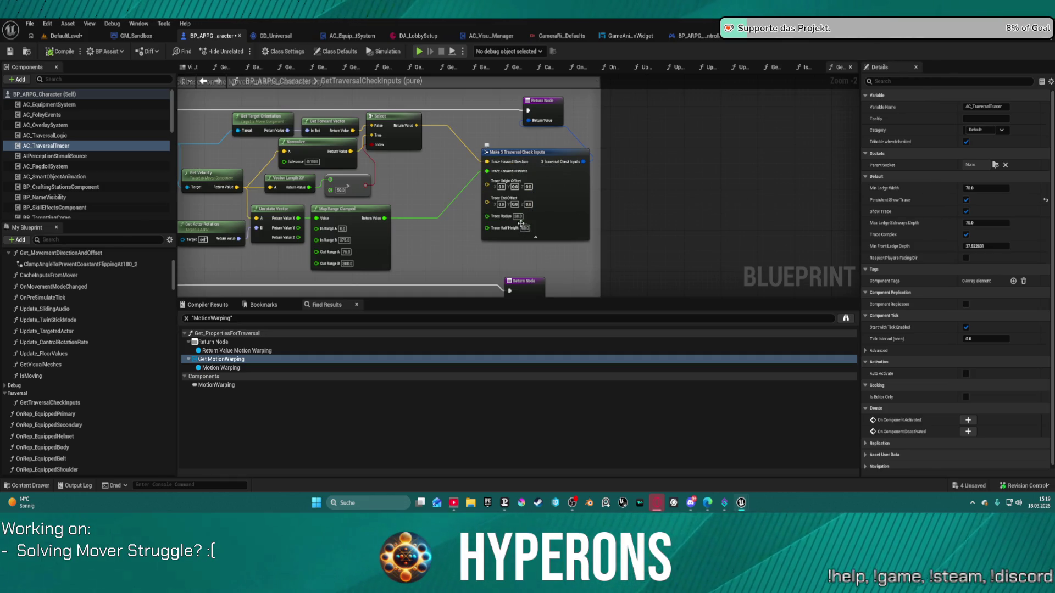
{"action": "left_click_drag", "start_coordinate": [505, 257], "coordinate": [466, 241]}
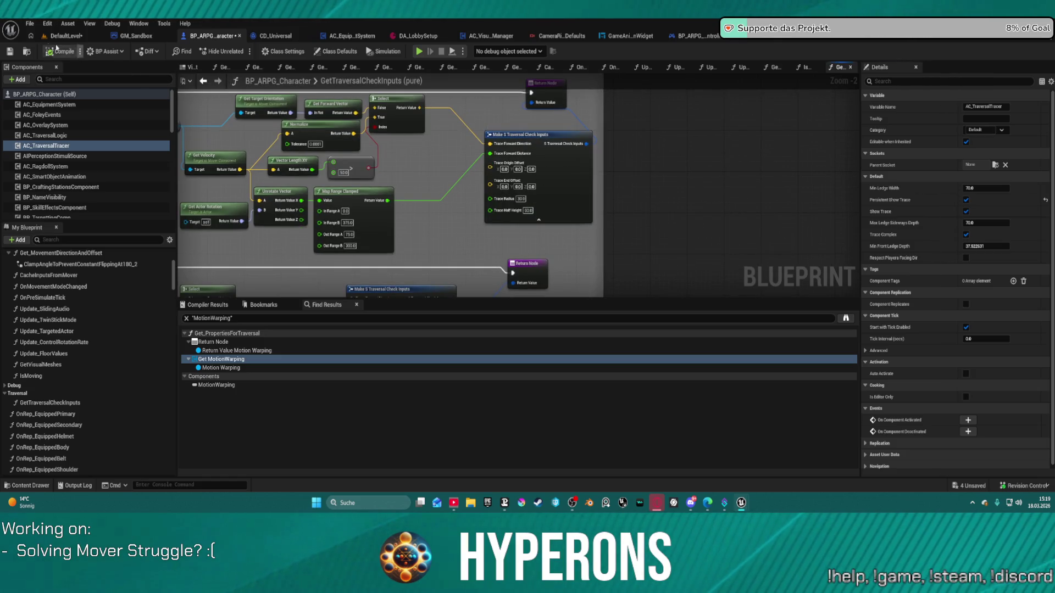
Refresh all nodes via the File menu and recompile the character blueprint with F7
{"action": "left_click", "coordinate": [41, 24]}
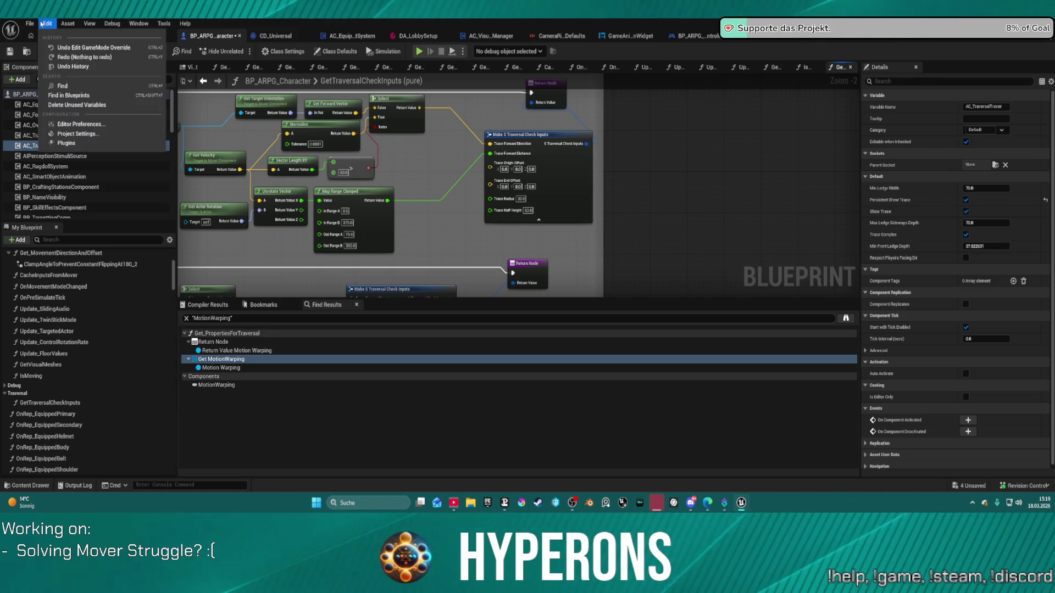
{"action": "left_click", "coordinate": [30, 24]}
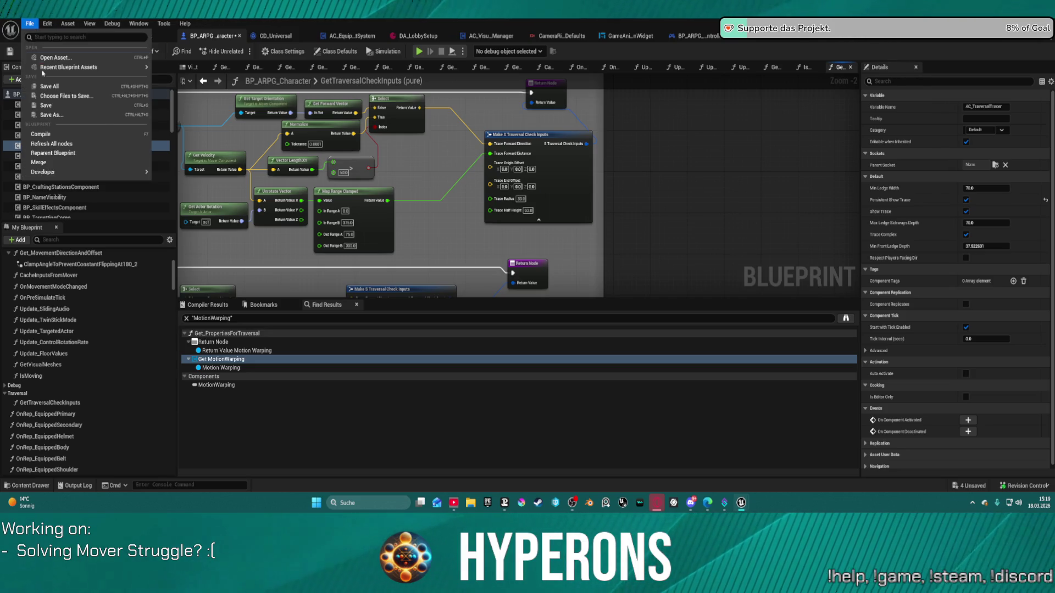
{"action": "left_click", "coordinate": [73, 145]}
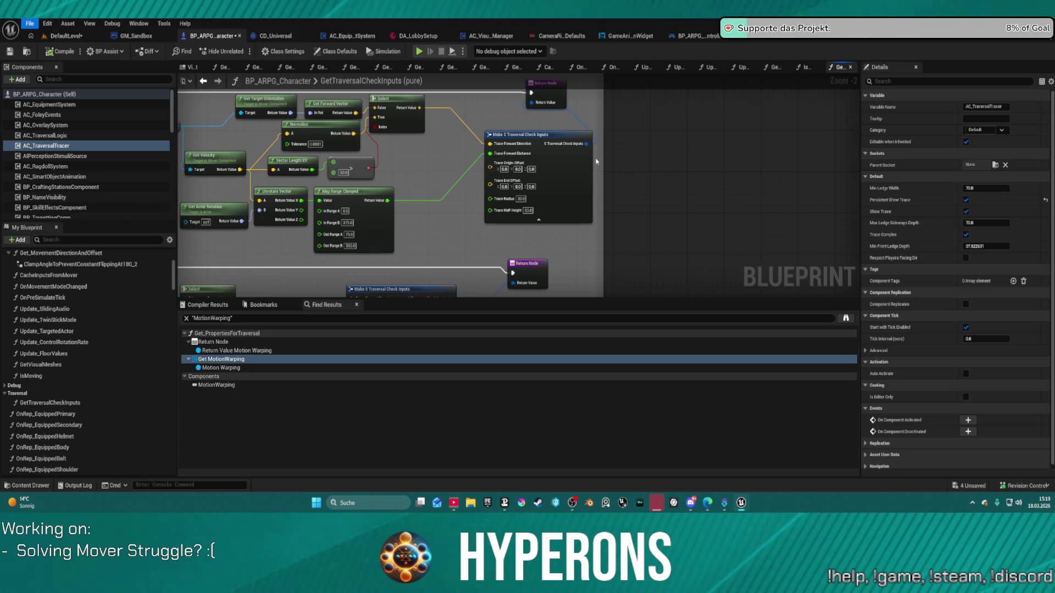
{"action": "key", "text": "F7"}
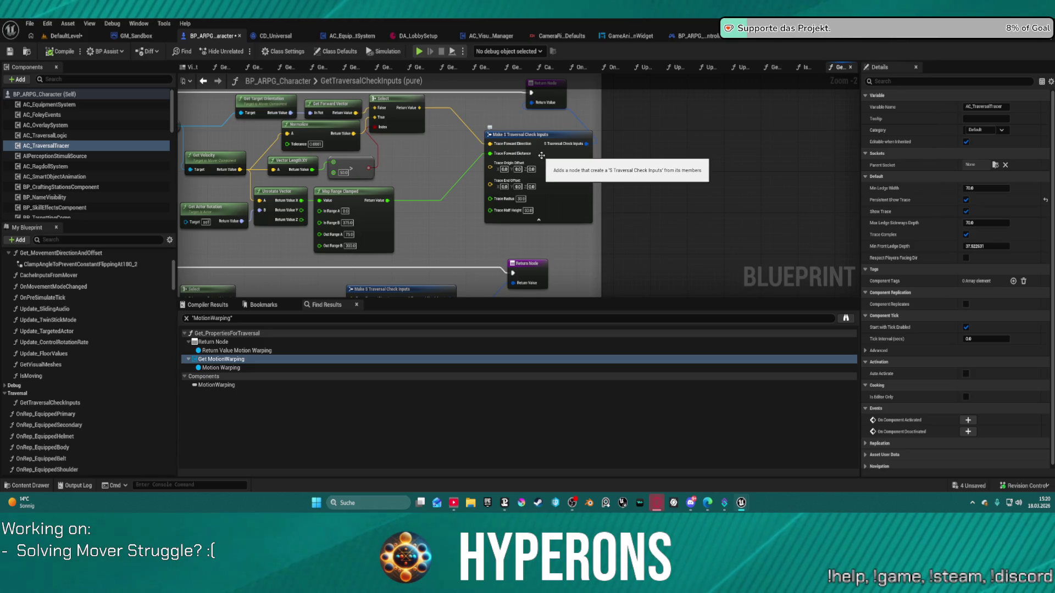
{"action": "scroll", "coordinate": [419, 155], "scroll_direction": "down", "scroll_amount": 2}
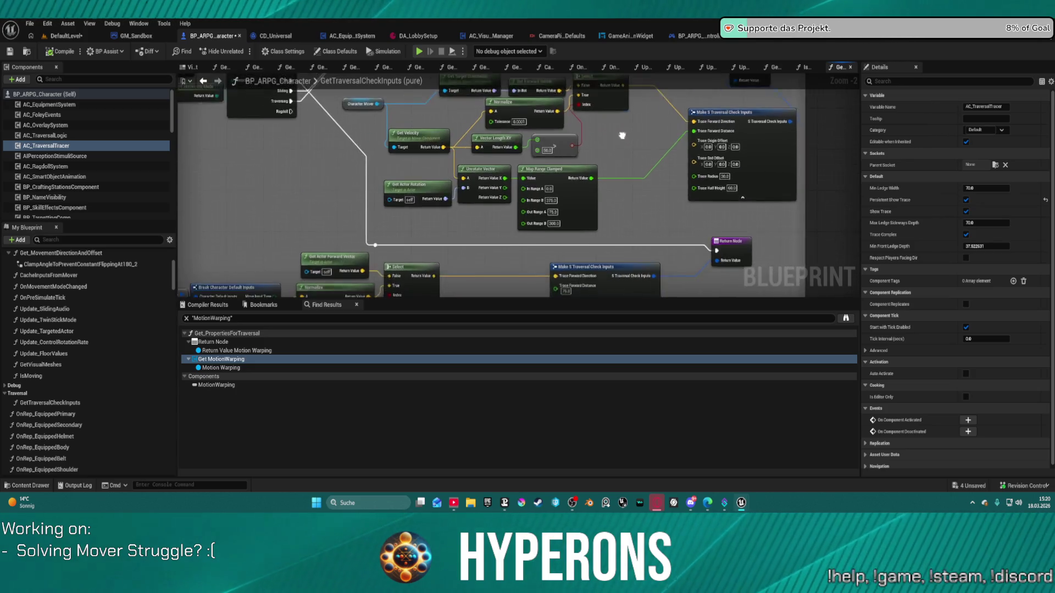
{"action": "left_click_drag", "start_coordinate": [419, 157], "coordinate": [598, 149]}
{"action": "scroll", "coordinate": [598, 148], "scroll_direction": "up", "scroll_amount": 1}
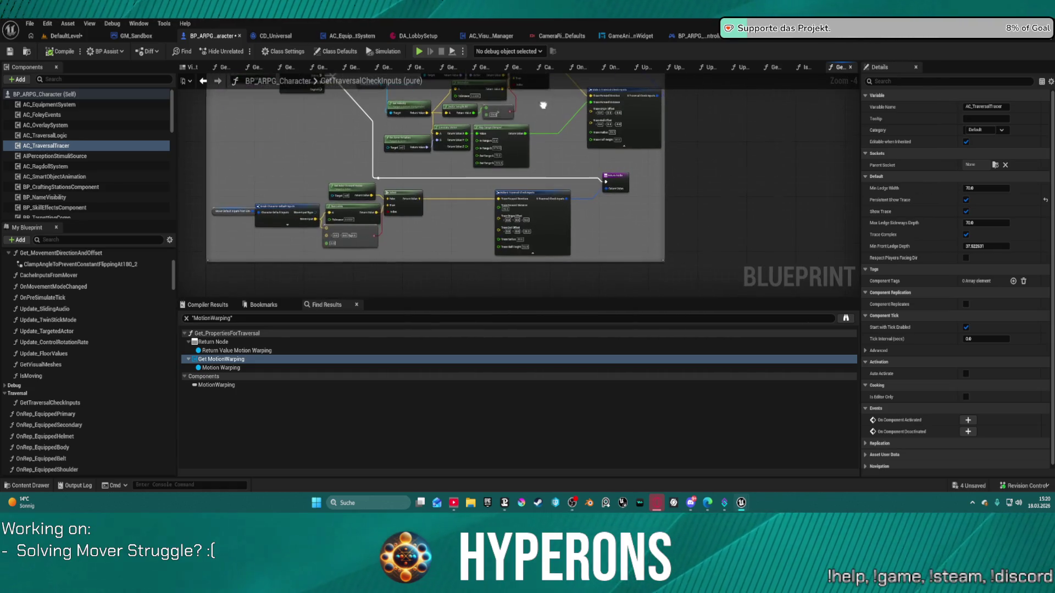
{"action": "scroll", "coordinate": [499, 206], "scroll_direction": "up", "scroll_amount": 1}
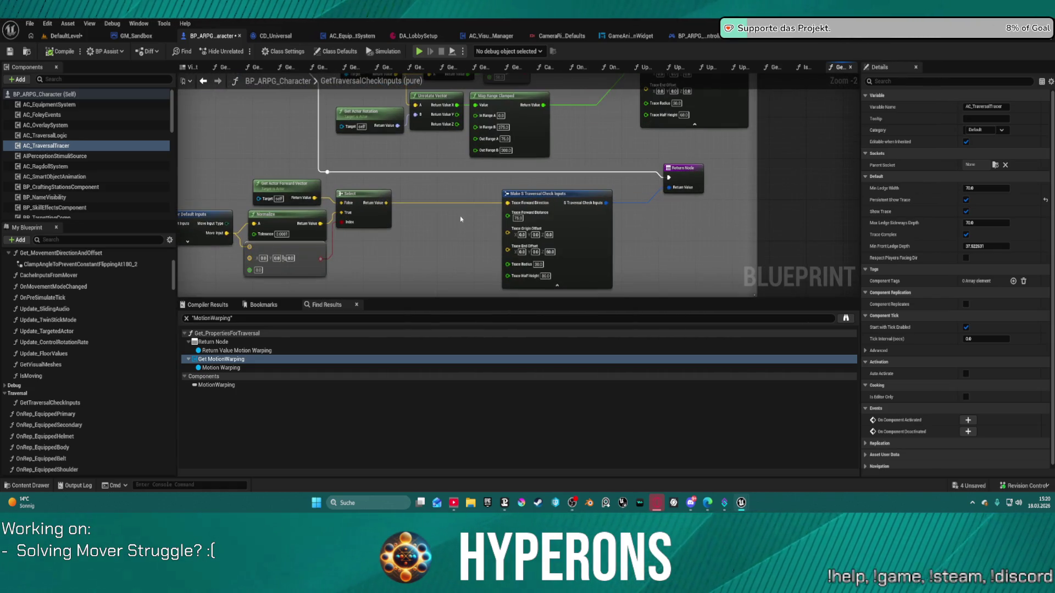
{"action": "left_click_drag", "start_coordinate": [377, 267], "coordinate": [428, 229]}
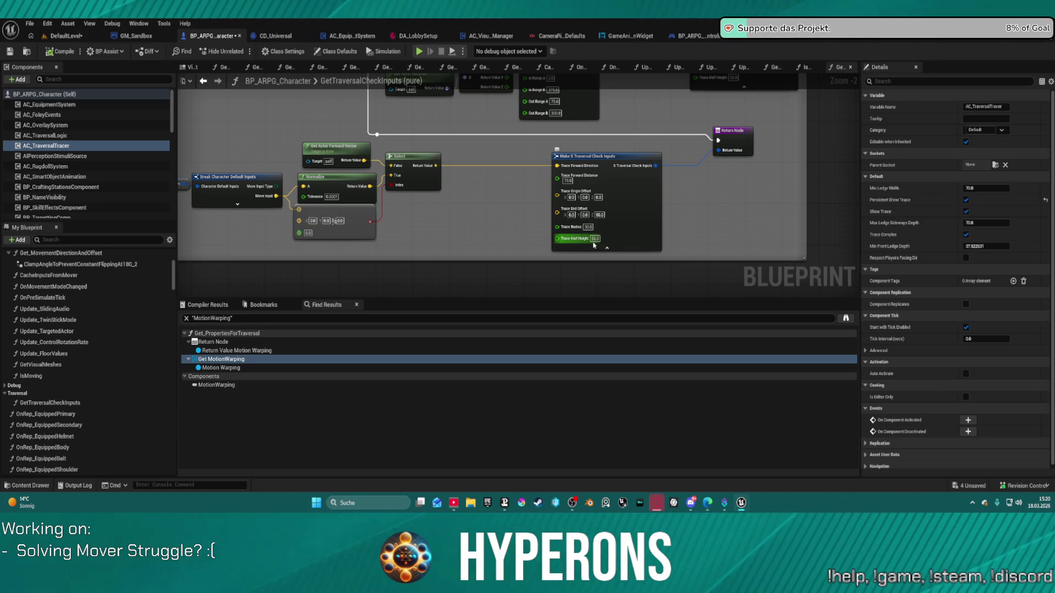
{"action": "mouse_move", "coordinate": [535, 149]}
{"action": "left_mouse_down"}
{"action": "mouse_move", "coordinate": [578, 281]}
{"action": "mouse_move", "coordinate": [449, 240]}
{"action": "left_mouse_up"}
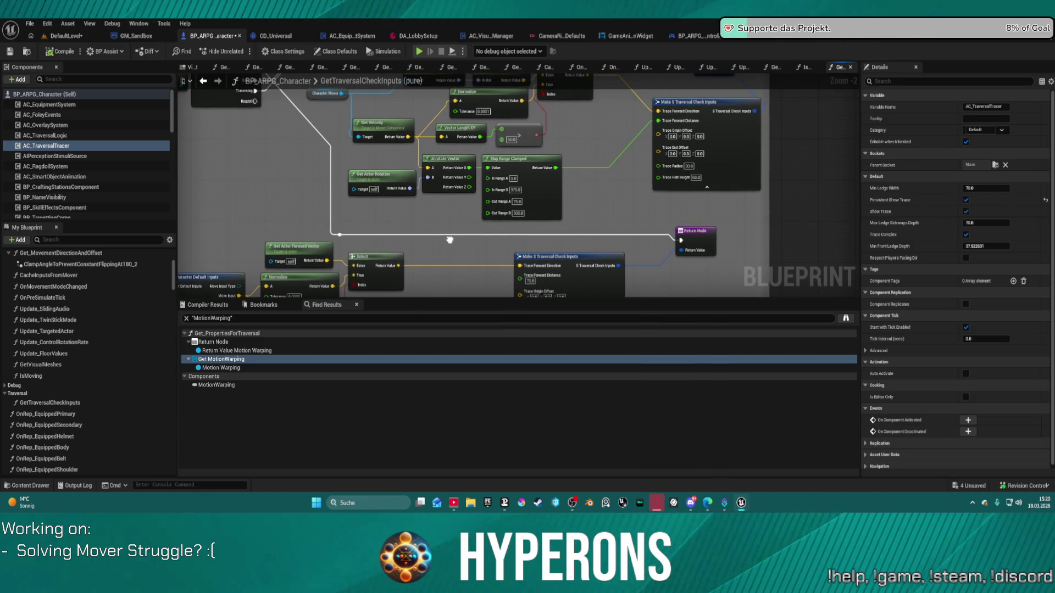
{"action": "mouse_move", "coordinate": [449, 241]}
{"action": "left_mouse_down"}
{"action": "mouse_move", "coordinate": [456, 273]}
{"action": "mouse_move", "coordinate": [473, 285]}
{"action": "mouse_move", "coordinate": [608, 305]}
{"action": "left_mouse_up"}
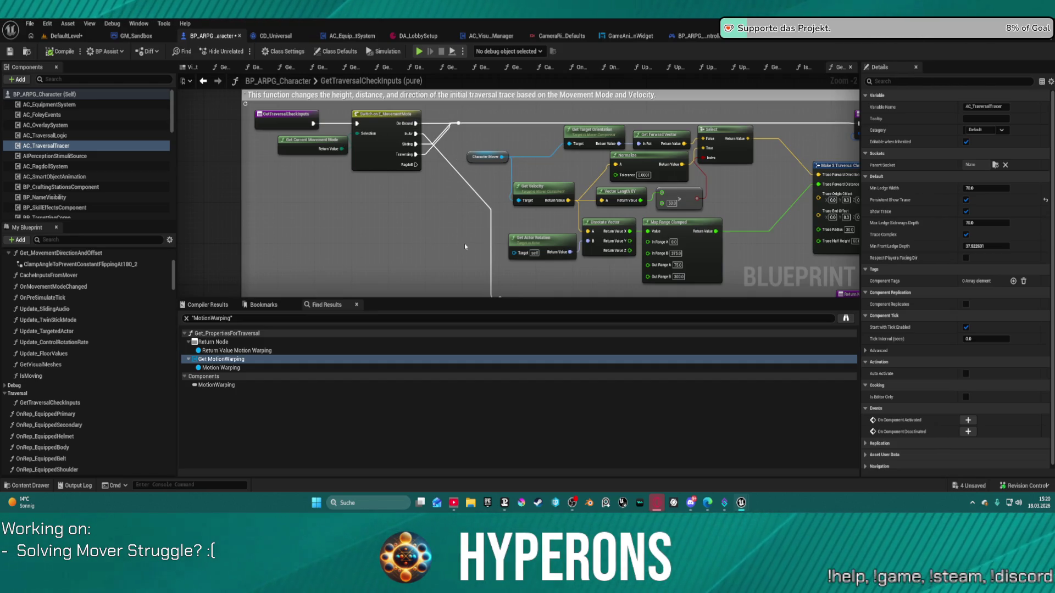
Open the Get_CurrentMovementMode function graph from its node
{"action": "left_click", "coordinate": [313, 147]}
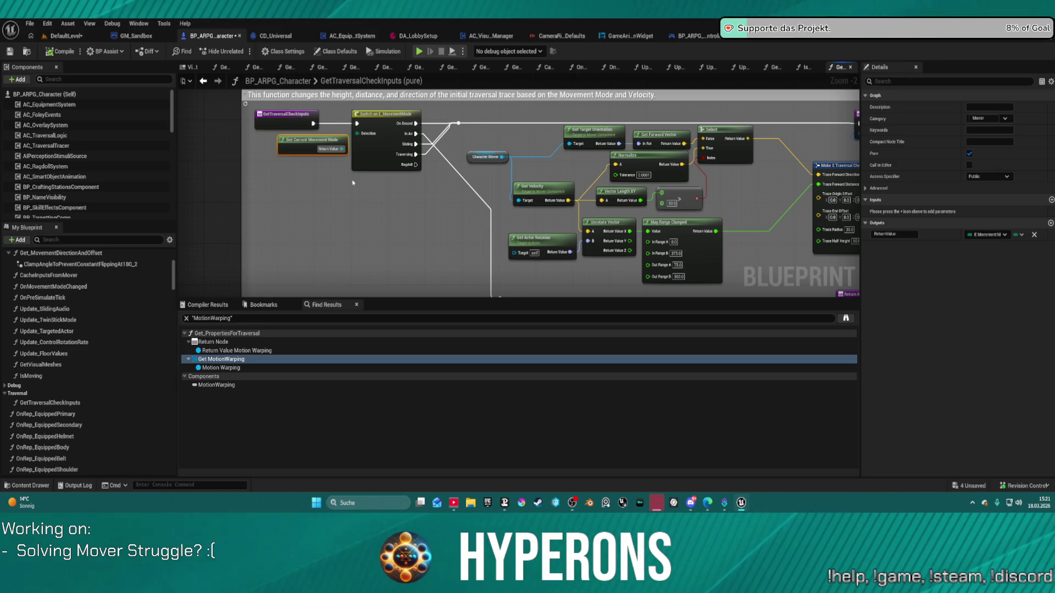
{"action": "double_click", "coordinate": [292, 142]}
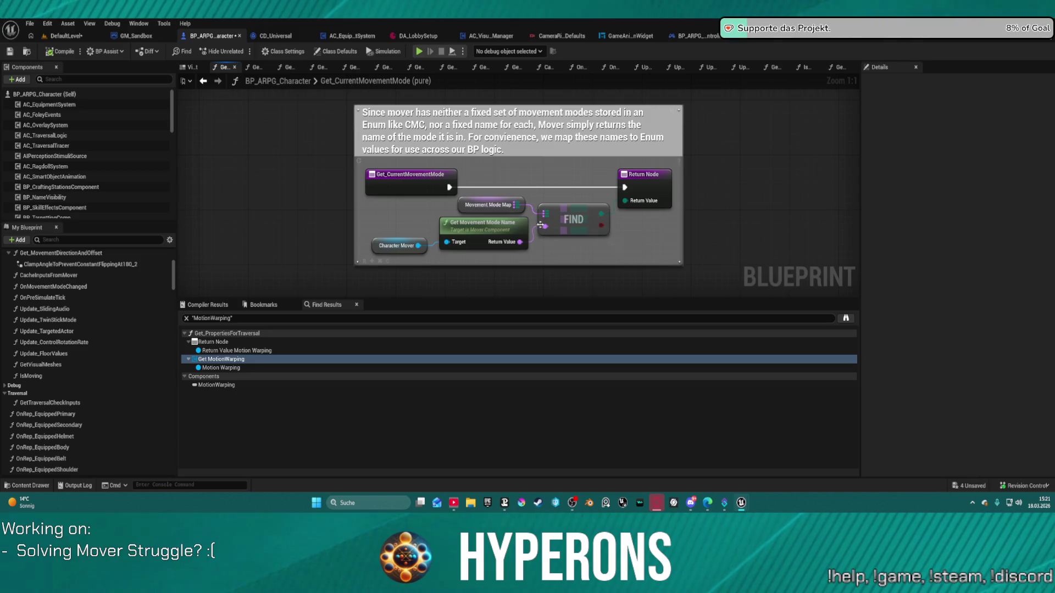
Inspect the Movement Mode Map on Get Movement Mode Name, tidy the node, then switch to the IsMoving graph
{"action": "left_click", "coordinate": [521, 225]}
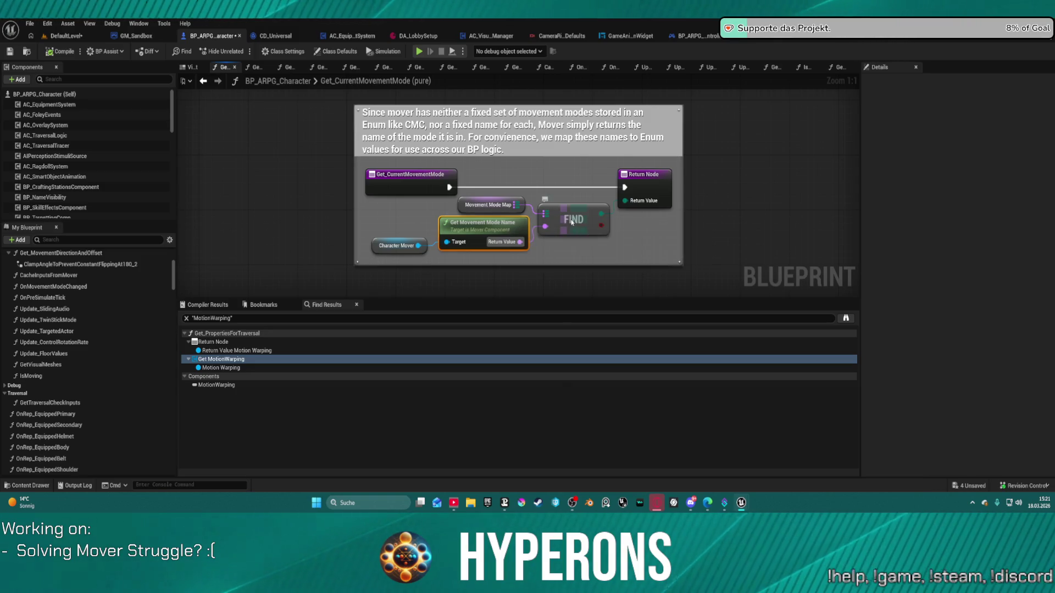
{"action": "left_click", "coordinate": [503, 205]}
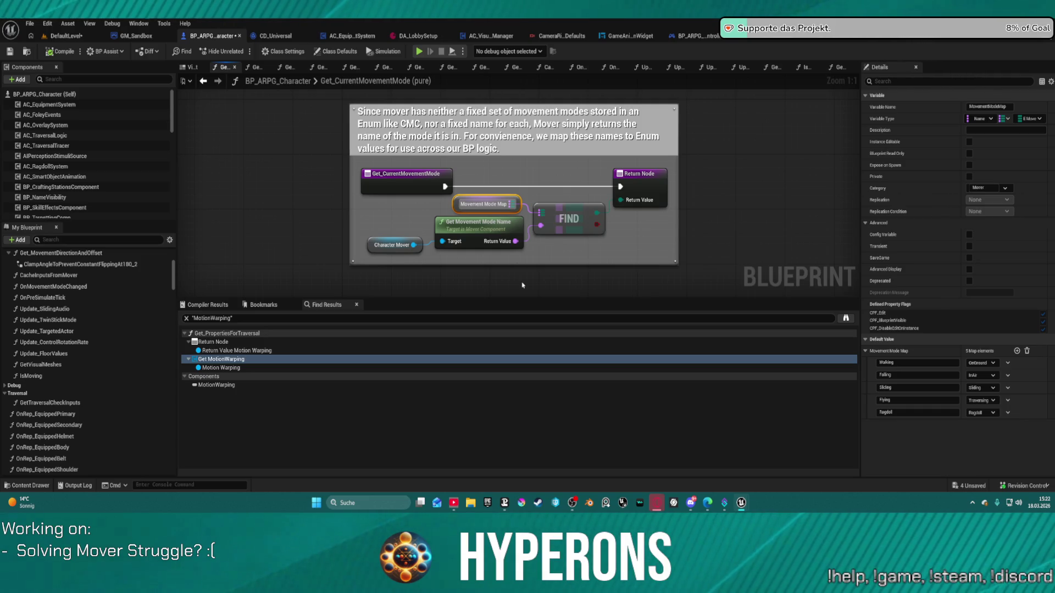
{"action": "scroll", "coordinate": [432, 213], "scroll_direction": "up", "scroll_amount": 1}
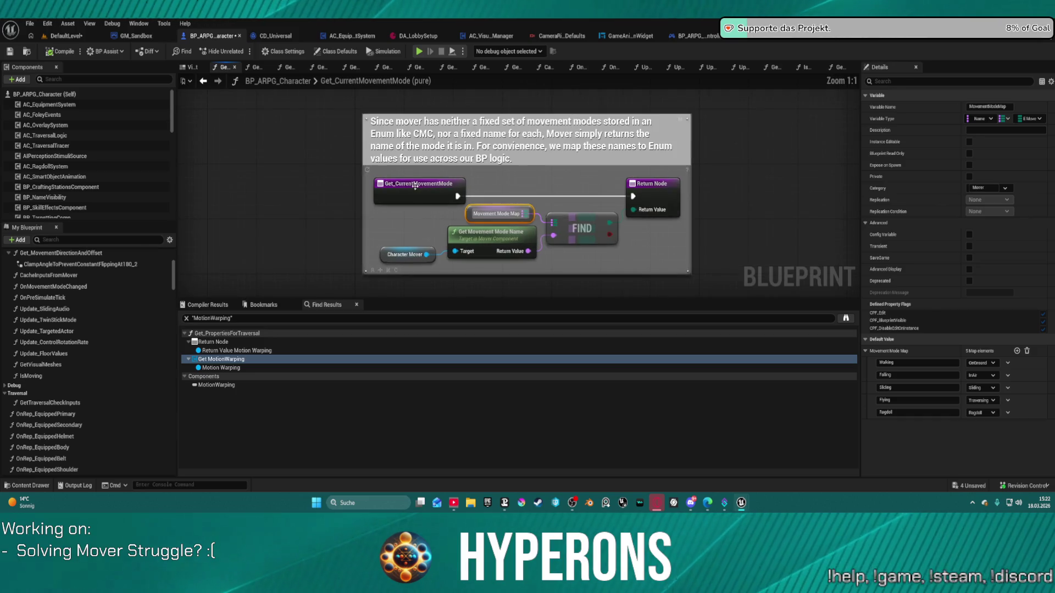
{"action": "left_click_drag", "start_coordinate": [415, 186], "coordinate": [371, 172]}
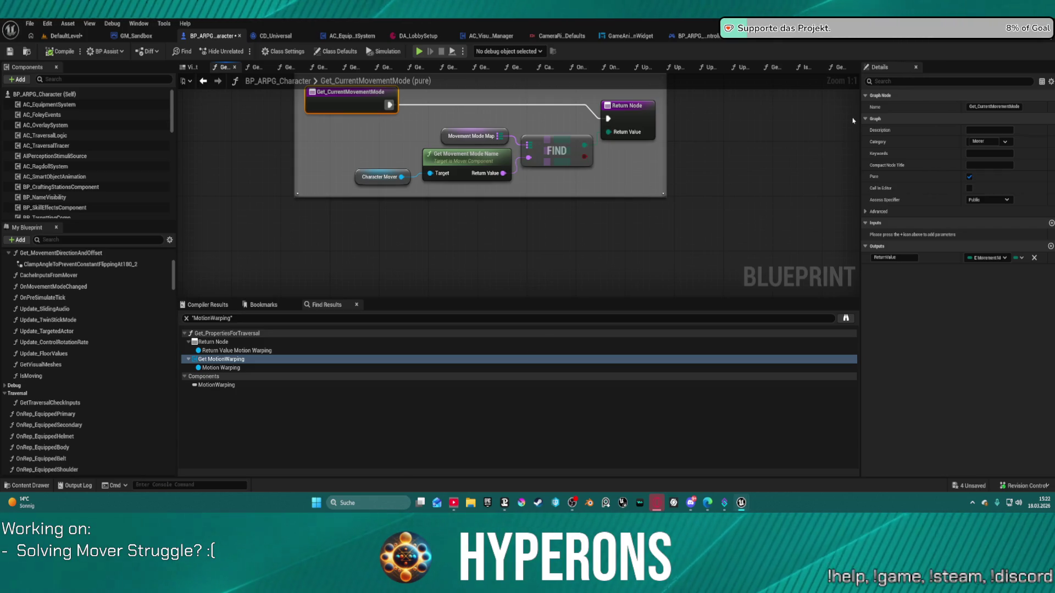
{"action": "left_click", "coordinate": [839, 67]}
{"action": "left_click", "coordinate": [807, 67]}
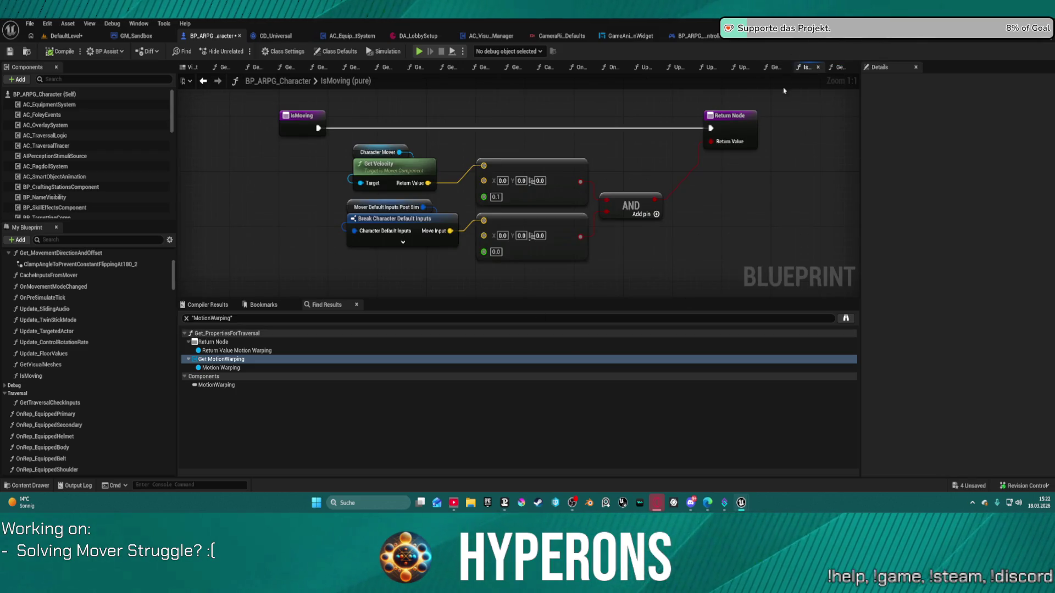
Review the GetTraversalCheckInputs comment block, then close its tab to land on GetVisualMeshes
{"action": "left_click", "coordinate": [839, 67]}
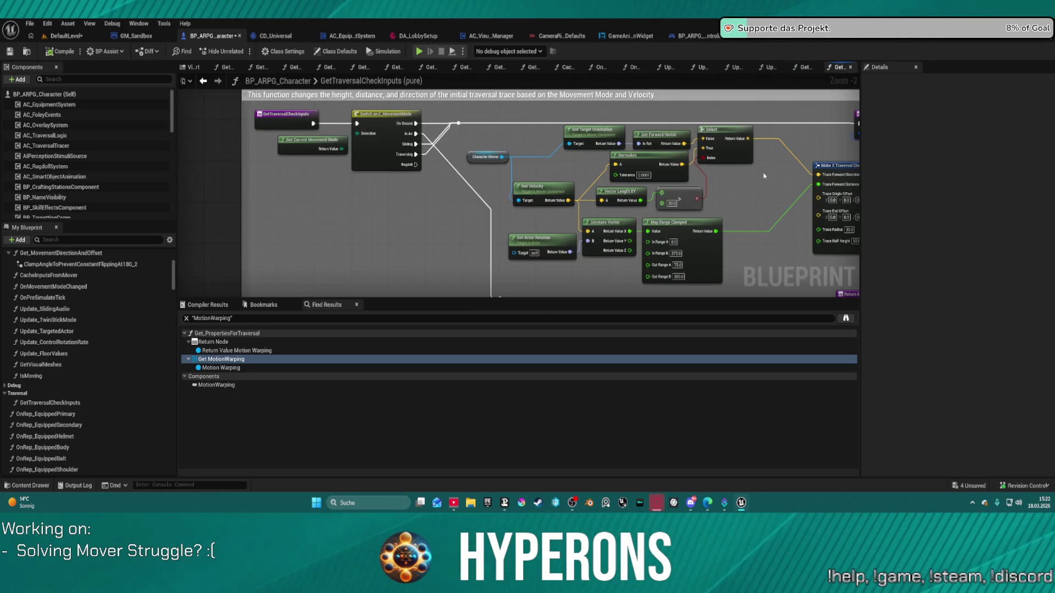
{"action": "left_click_drag", "start_coordinate": [764, 176], "coordinate": [570, 200]}
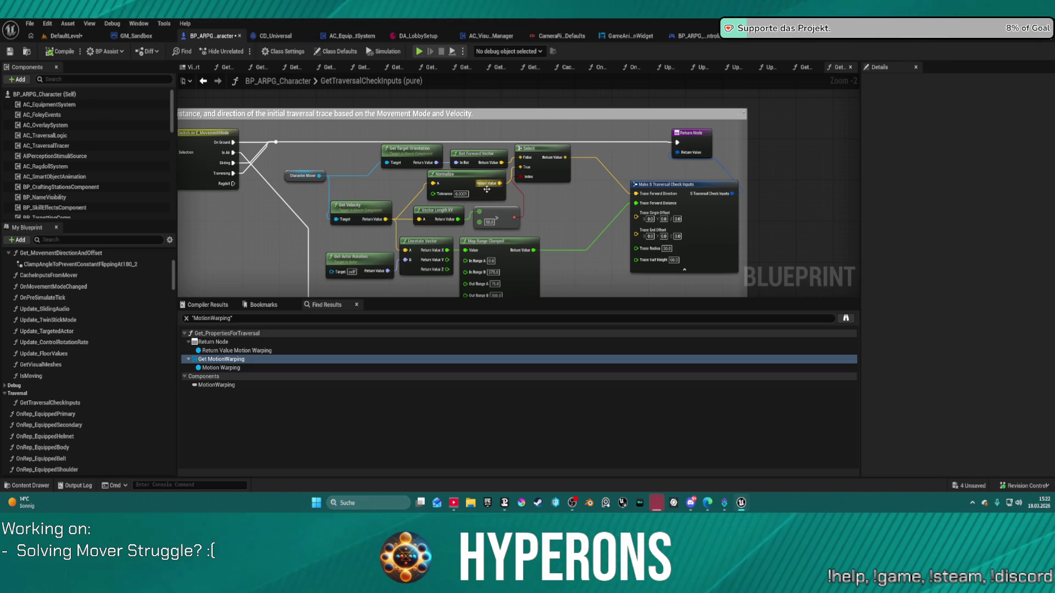
{"action": "left_click_drag", "start_coordinate": [307, 206], "coordinate": [435, 210]}
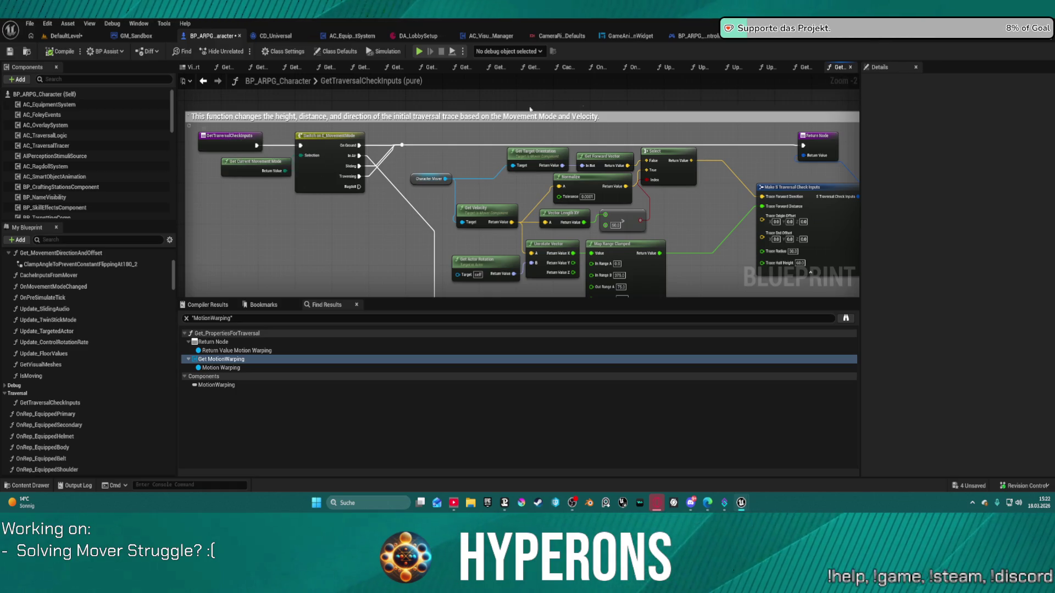
{"action": "left_click", "coordinate": [850, 67]}
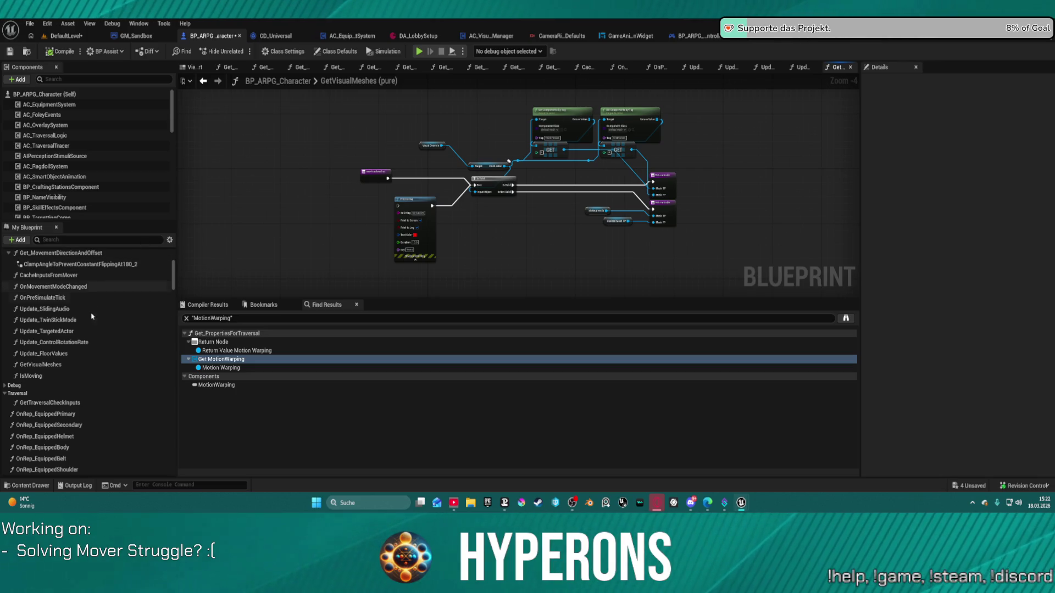
{"action": "scroll", "coordinate": [82, 175], "scroll_direction": "down", "scroll_amount": 1}
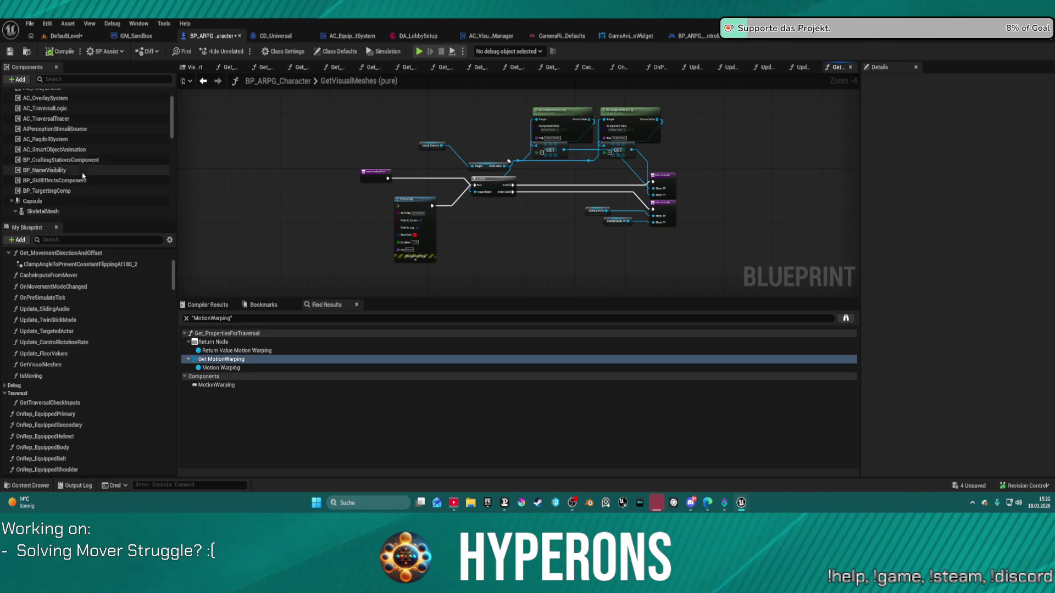
Open the AC_TraversalLogic component blueprint from the Components panel context menu
{"action": "right_click", "coordinate": [46, 109]}
{"action": "left_click", "coordinate": [212, 231]}
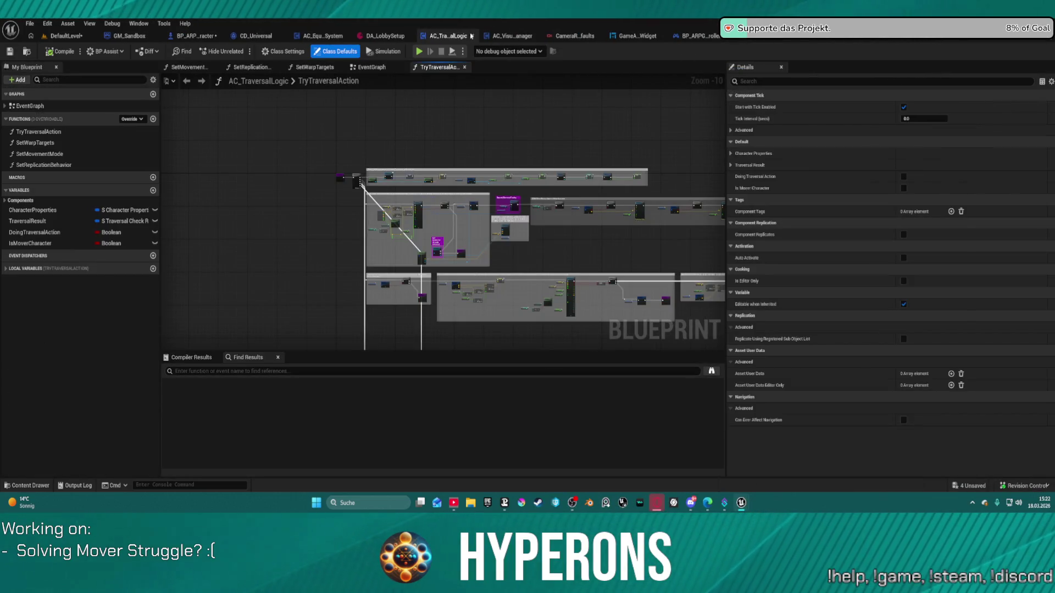
{"action": "scroll", "coordinate": [324, 189], "scroll_direction": "up", "scroll_amount": 1}
{"action": "scroll", "coordinate": [324, 188], "scroll_direction": "up", "scroll_amount": 2}
{"action": "scroll", "coordinate": [346, 165], "scroll_direction": "up", "scroll_amount": 2}
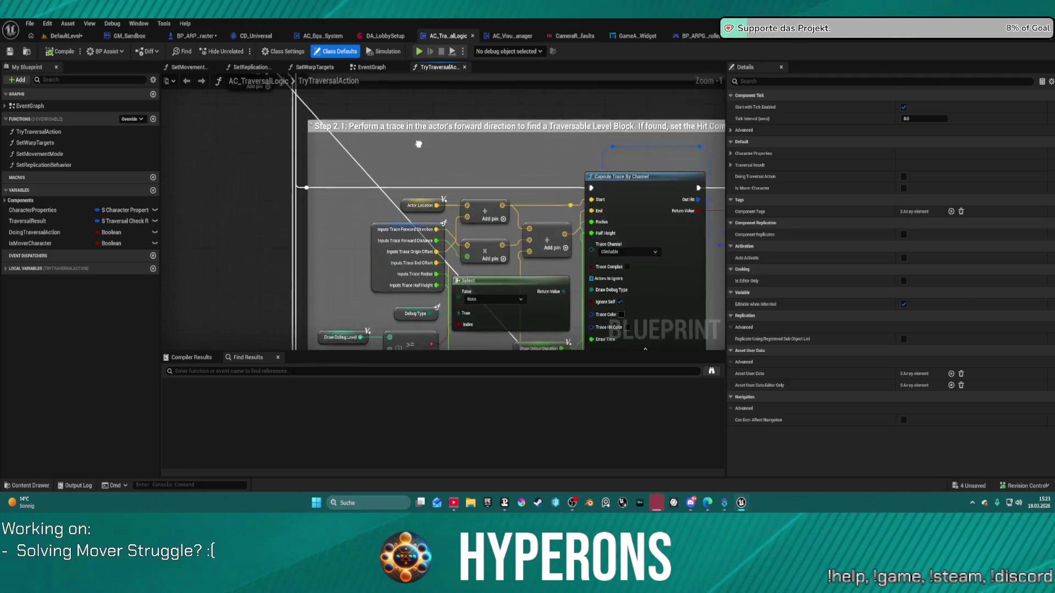
{"action": "scroll", "coordinate": [398, 106], "scroll_direction": "up", "scroll_amount": 1}
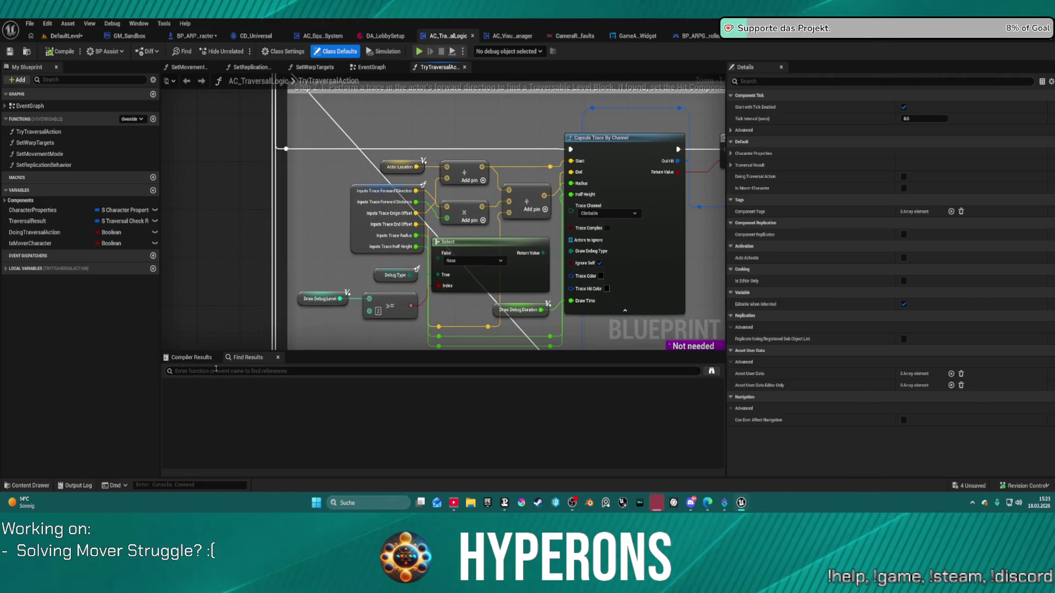
Search 'inputs' in Find Results, jump to TryTraversalAction's Inputs pin, then return to BP_ARPG_Character
{"action": "left_click", "coordinate": [243, 373]}
{"action": "type", "text": "inputs"}
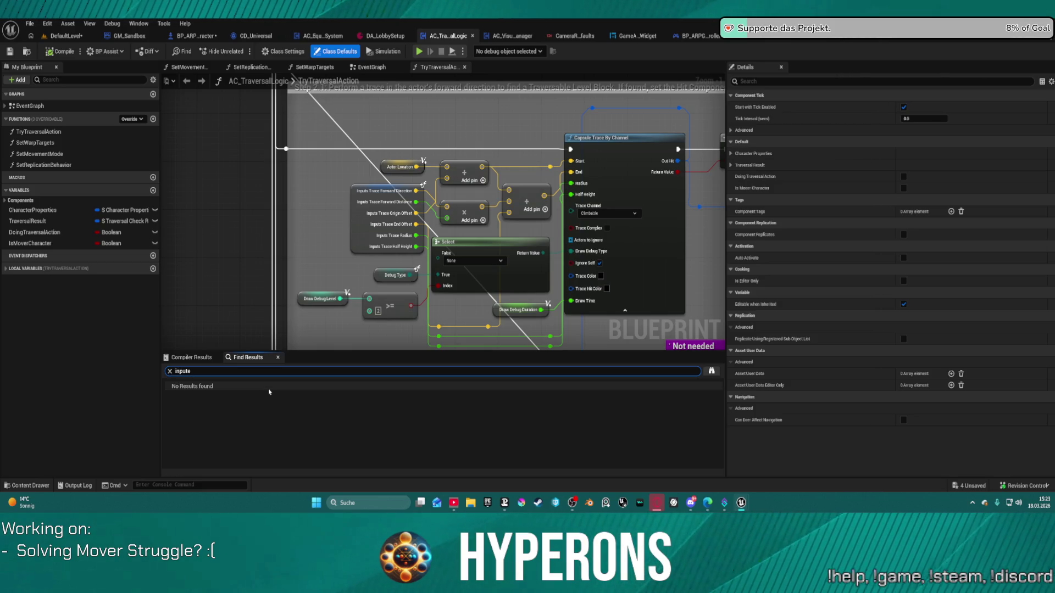
{"action": "key", "text": "Return"}
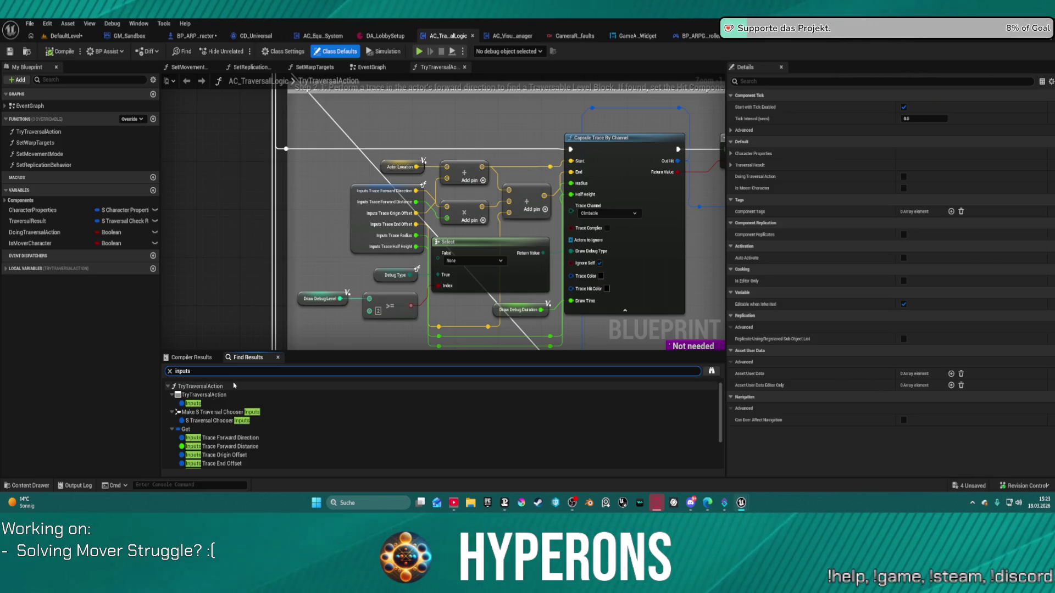
{"action": "left_click", "coordinate": [194, 404]}
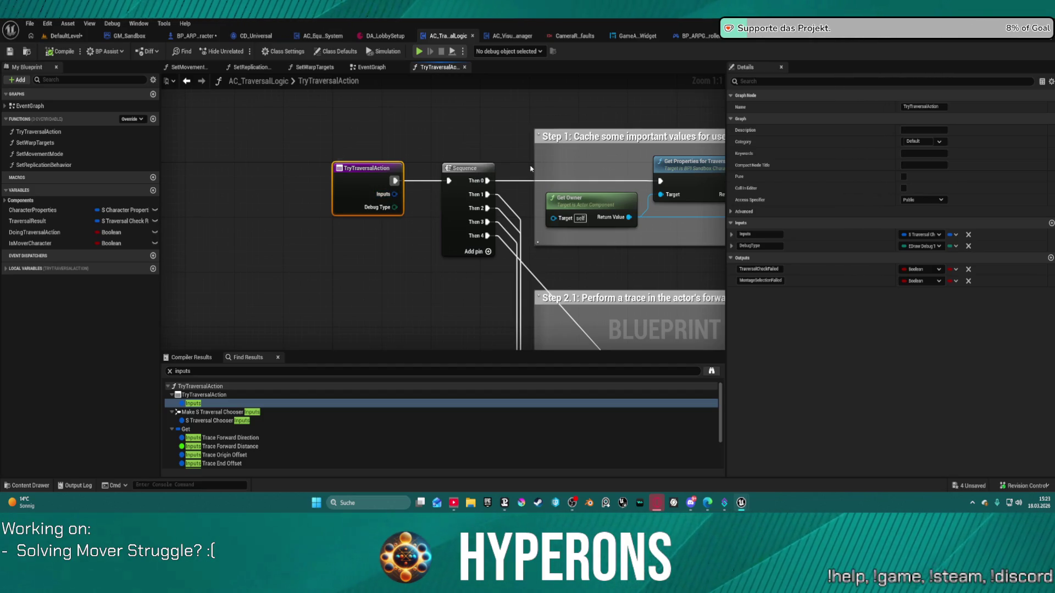
{"action": "left_click", "coordinate": [196, 37]}
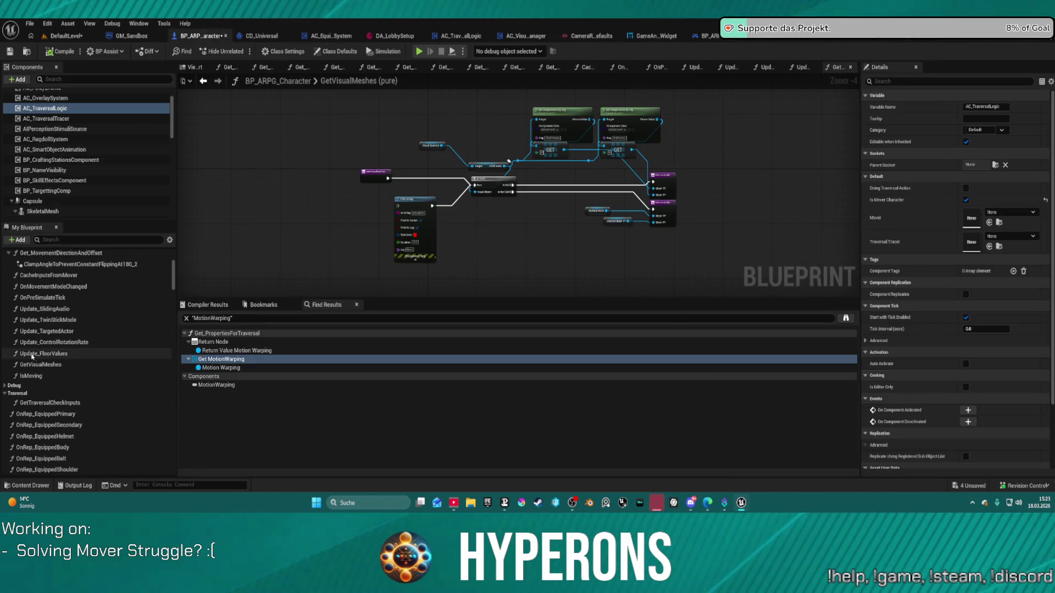
{"action": "scroll", "coordinate": [53, 398], "scroll_direction": "down", "scroll_amount": 3}
{"action": "scroll", "coordinate": [53, 397], "scroll_direction": "up", "scroll_amount": 1}
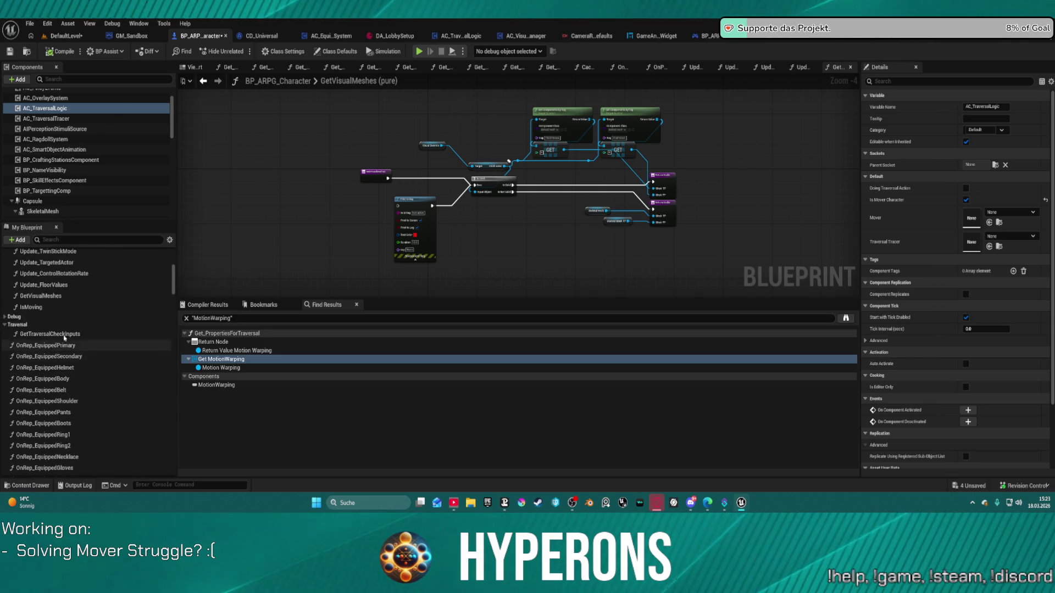
Open the character blueprint's GetTraversalCheckInputs function graph for a quick look
{"action": "left_click", "coordinate": [71, 333]}
{"action": "double_click", "coordinate": [73, 334]}
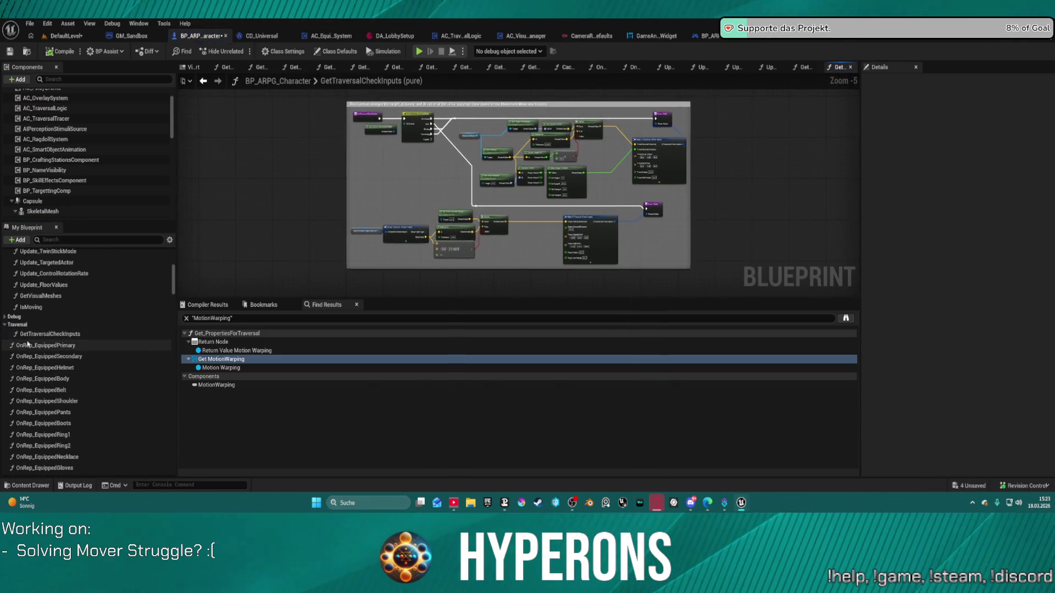
{"action": "scroll", "coordinate": [404, 184], "scroll_direction": "up", "scroll_amount": 3}
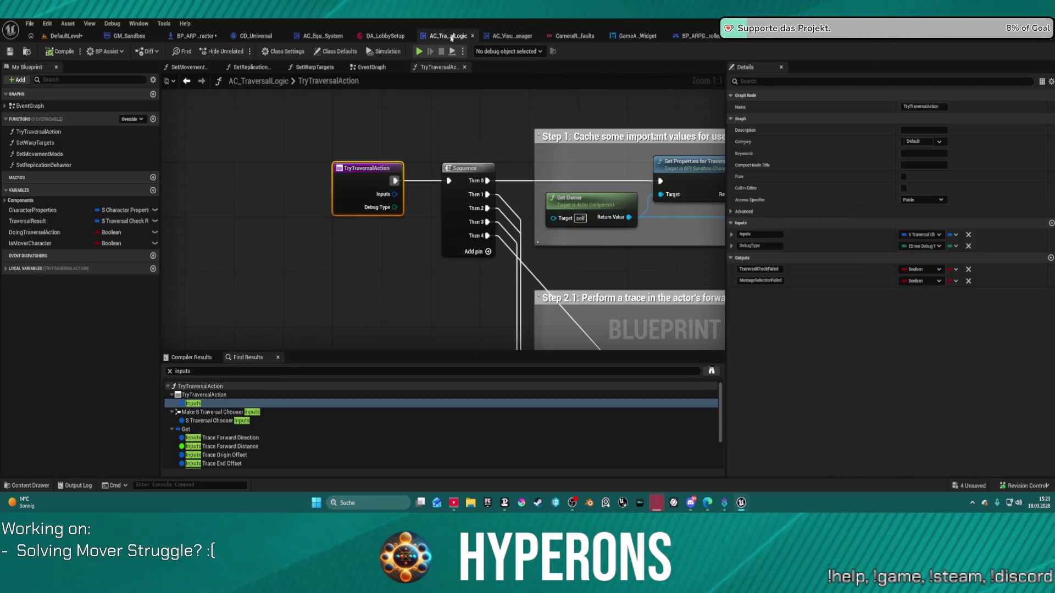
{"action": "left_click", "coordinate": [457, 35]}
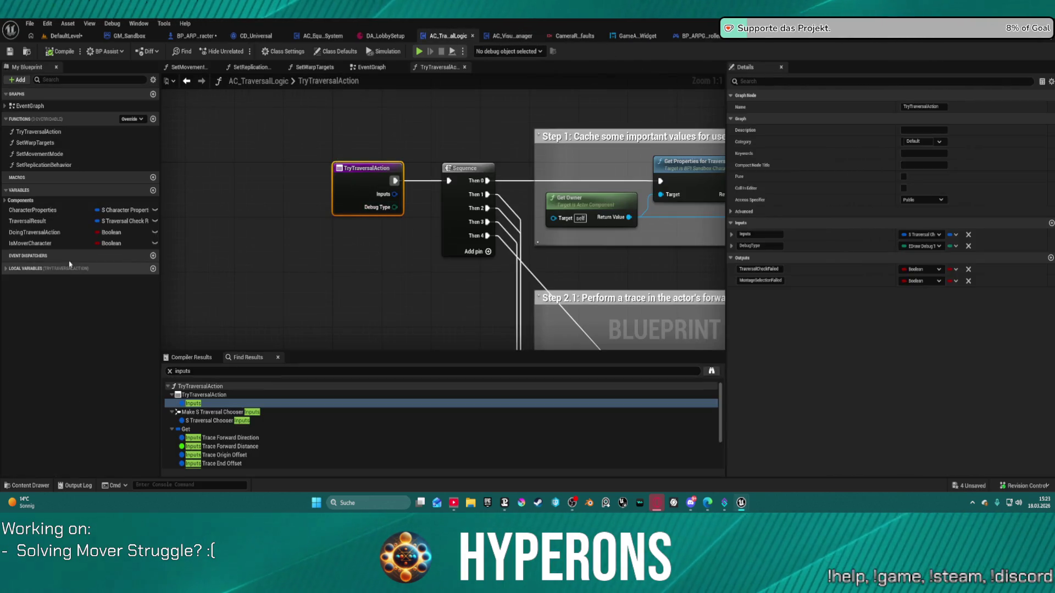
{"action": "left_click_drag", "start_coordinate": [556, 268], "coordinate": [255, 222]}
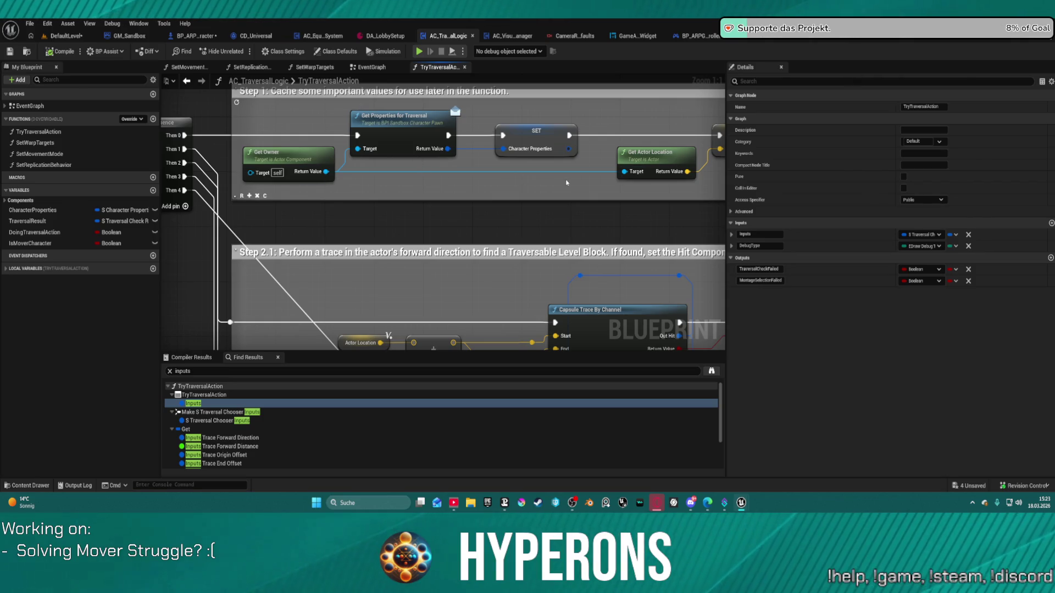
{"action": "left_click_drag", "start_coordinate": [566, 181], "coordinate": [421, 149]}
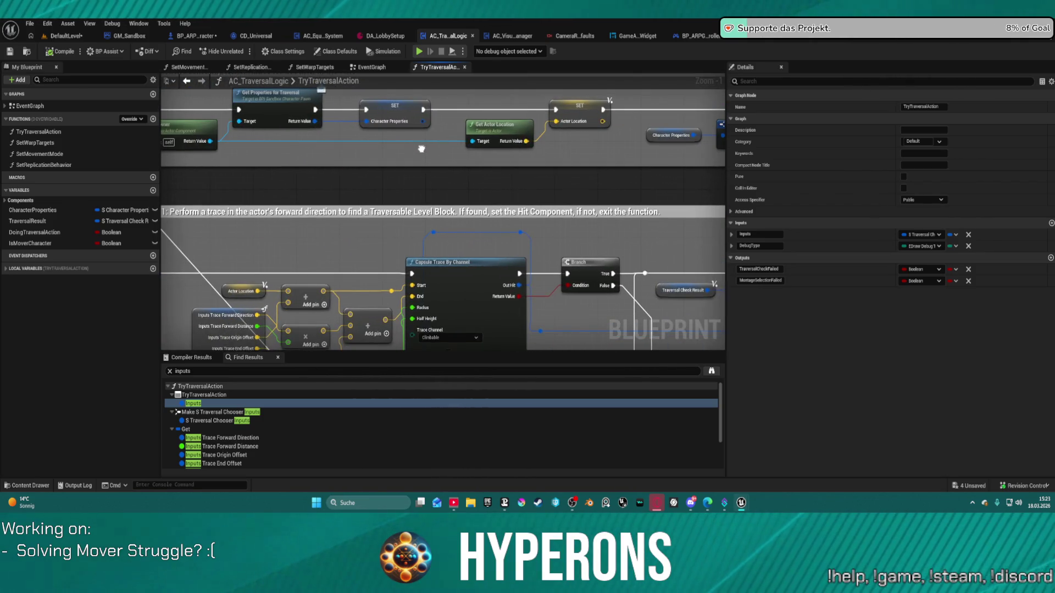
Add a Break S Character Properties For Traversal node off Character Properties, then view the DEBUG block
{"action": "left_click_drag", "start_coordinate": [421, 149], "coordinate": [128, 165]}
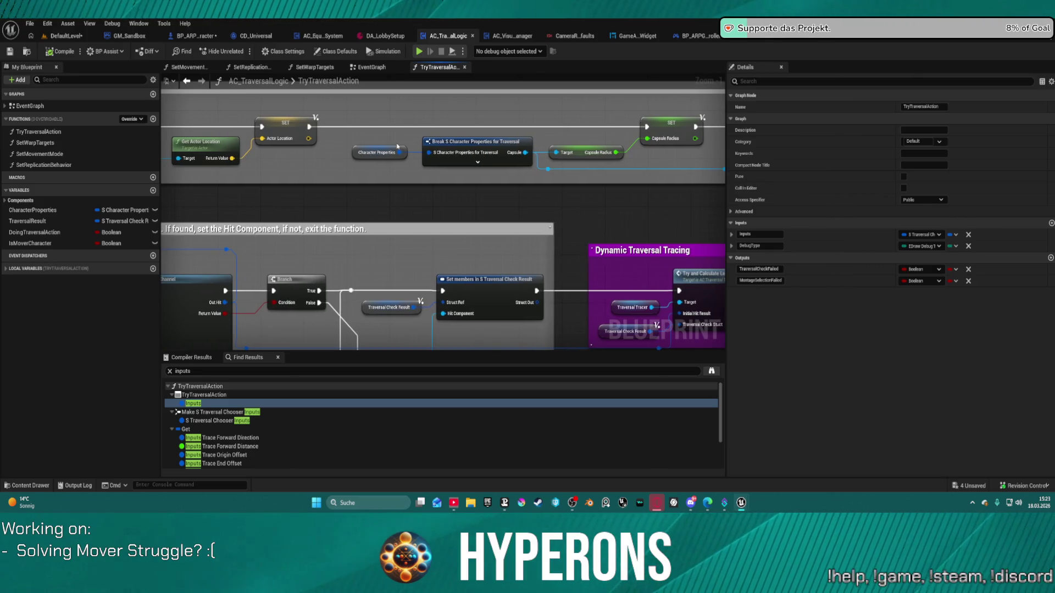
{"action": "left_click_drag", "start_coordinate": [399, 153], "coordinate": [408, 190]}
{"action": "type", "text": "br"}
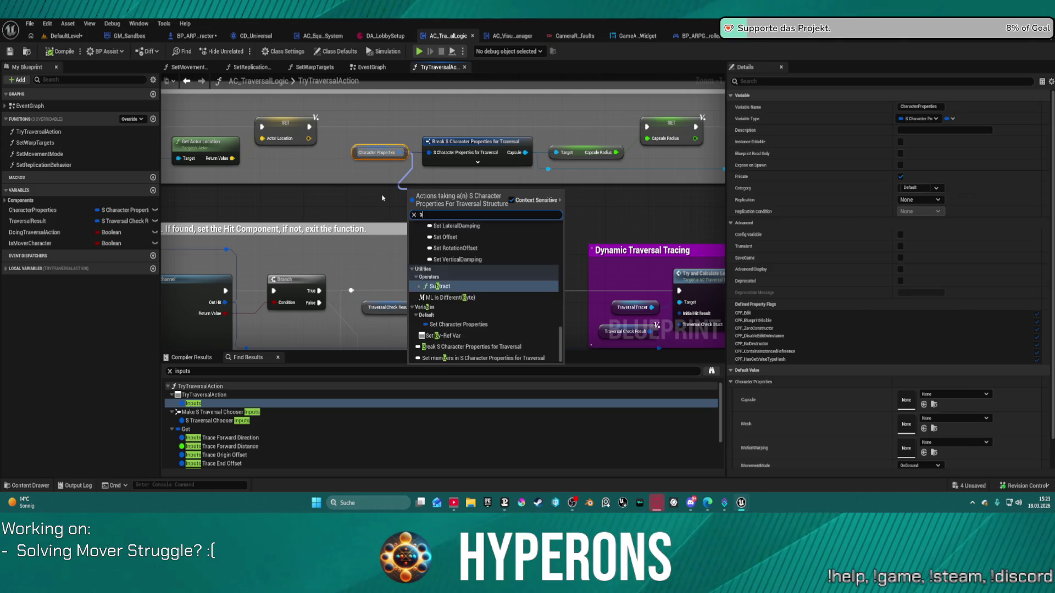
{"action": "key", "text": "Return"}
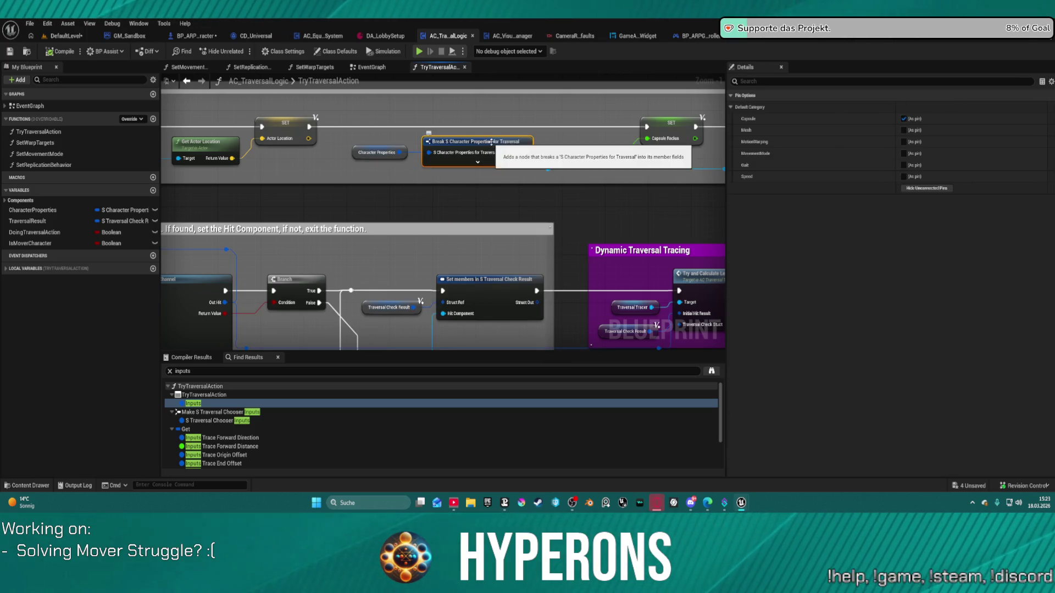
{"action": "scroll", "coordinate": [629, 189], "scroll_direction": "down", "scroll_amount": 1}
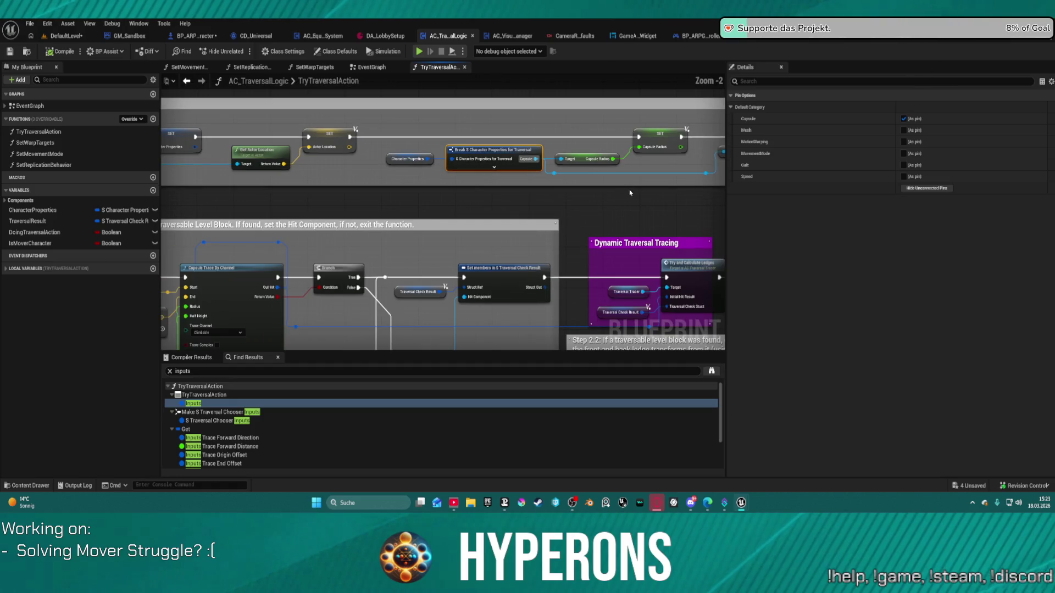
{"action": "left_click_drag", "start_coordinate": [609, 206], "coordinate": [142, 189]}
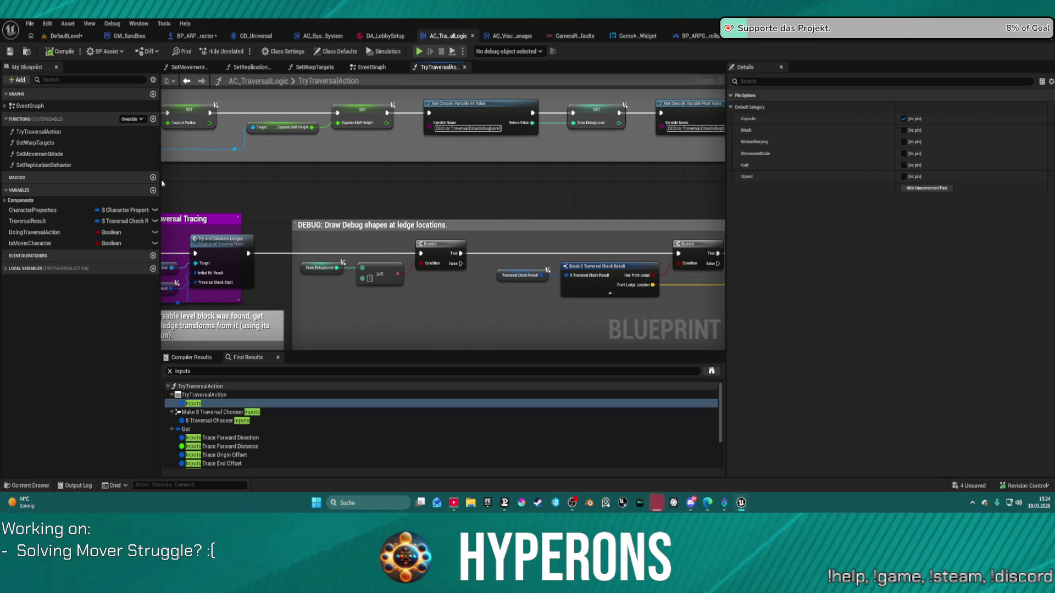
Pan through TryTraversalAction's Step 3.3–3.5 and Step 2.1 trace sections back to the function entry
{"action": "mouse_move", "coordinate": [635, 162]}
{"action": "left_mouse_down"}
{"action": "mouse_move", "coordinate": [474, 188]}
{"action": "mouse_move", "coordinate": [203, 80]}
{"action": "mouse_move", "coordinate": [219, 70]}
{"action": "left_mouse_up"}
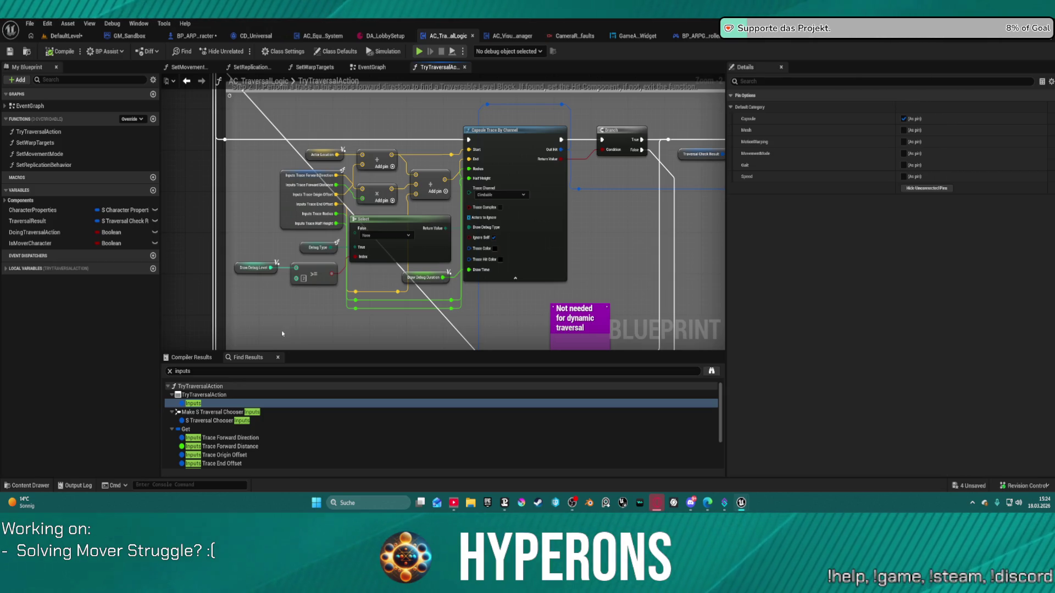
{"action": "scroll", "coordinate": [468, 211], "scroll_direction": "down", "scroll_amount": 5}
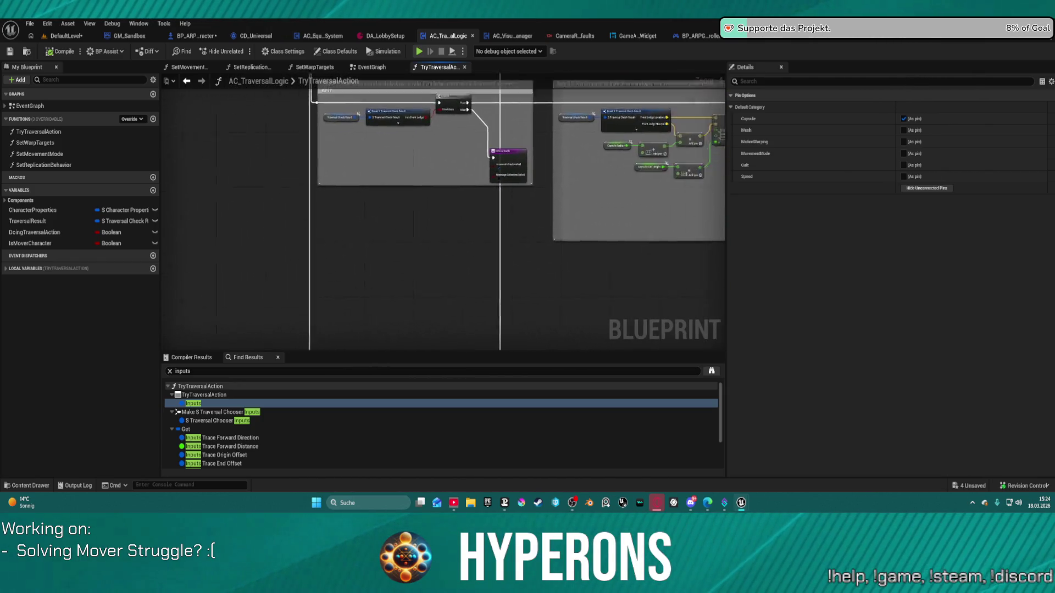
{"action": "left_click_drag", "start_coordinate": [462, 164], "coordinate": [441, 275]}
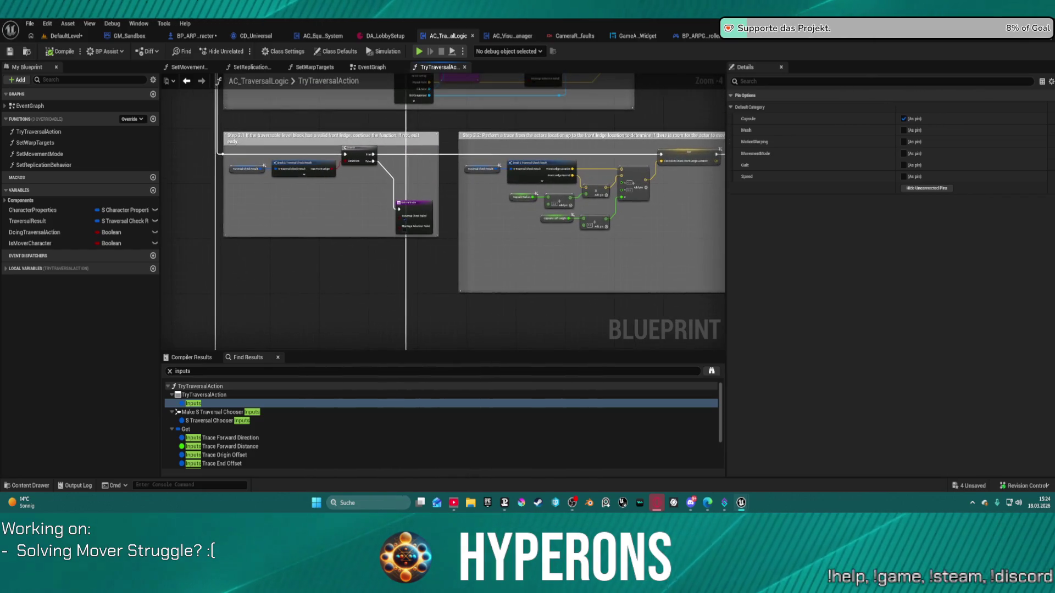
{"action": "left_click_drag", "start_coordinate": [659, 206], "coordinate": [165, 206]}
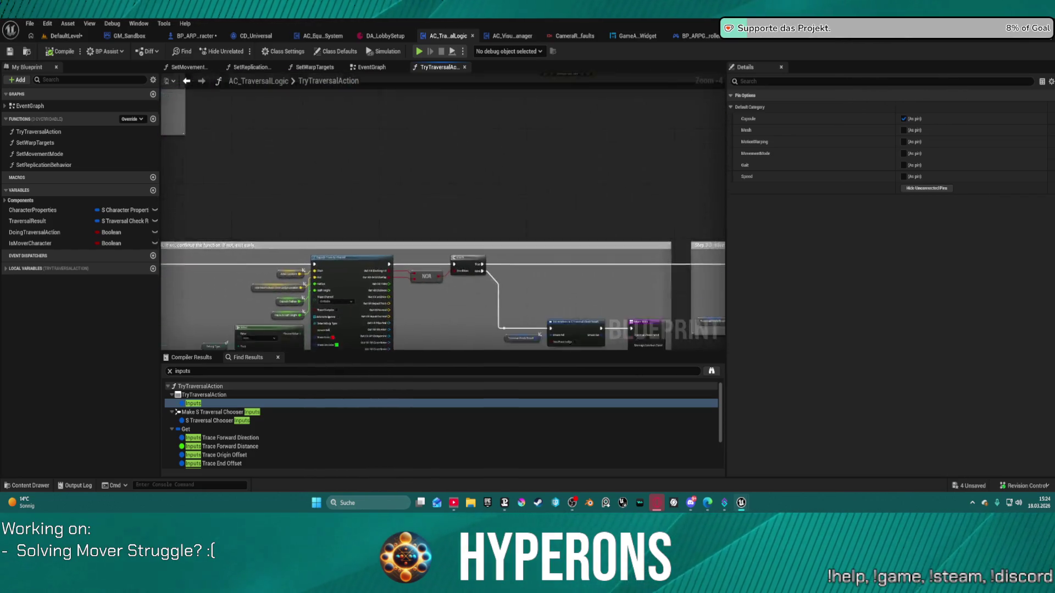
{"action": "left_click_drag", "start_coordinate": [659, 207], "coordinate": [206, 223]}
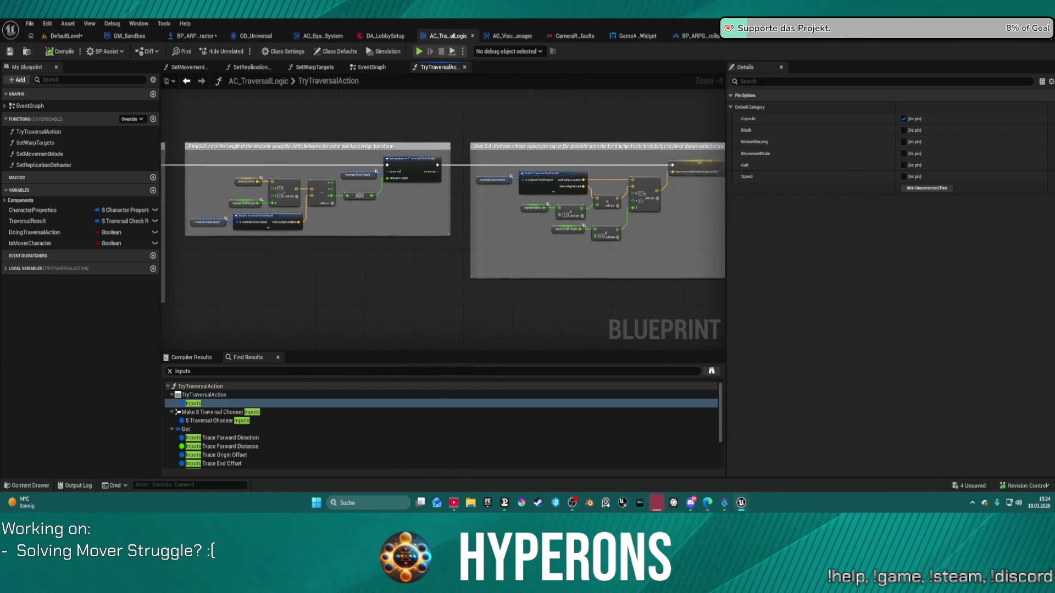
{"action": "left_click_drag", "start_coordinate": [446, 248], "coordinate": [304, 252]}
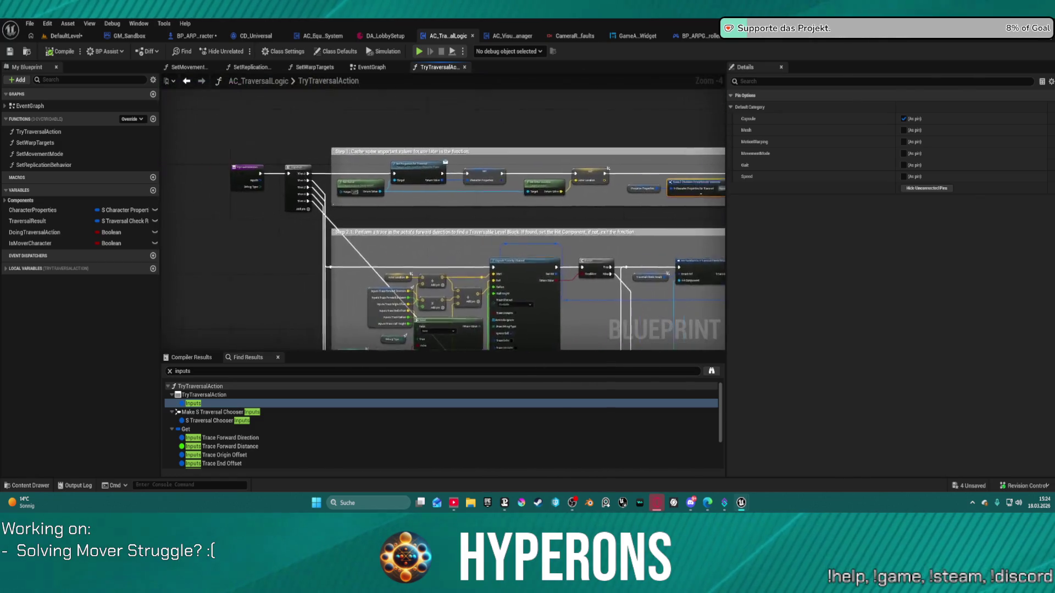
{"action": "left_click_drag", "start_coordinate": [314, 297], "coordinate": [349, 296]}
{"action": "scroll", "coordinate": [343, 190], "scroll_direction": "up", "scroll_amount": 2}
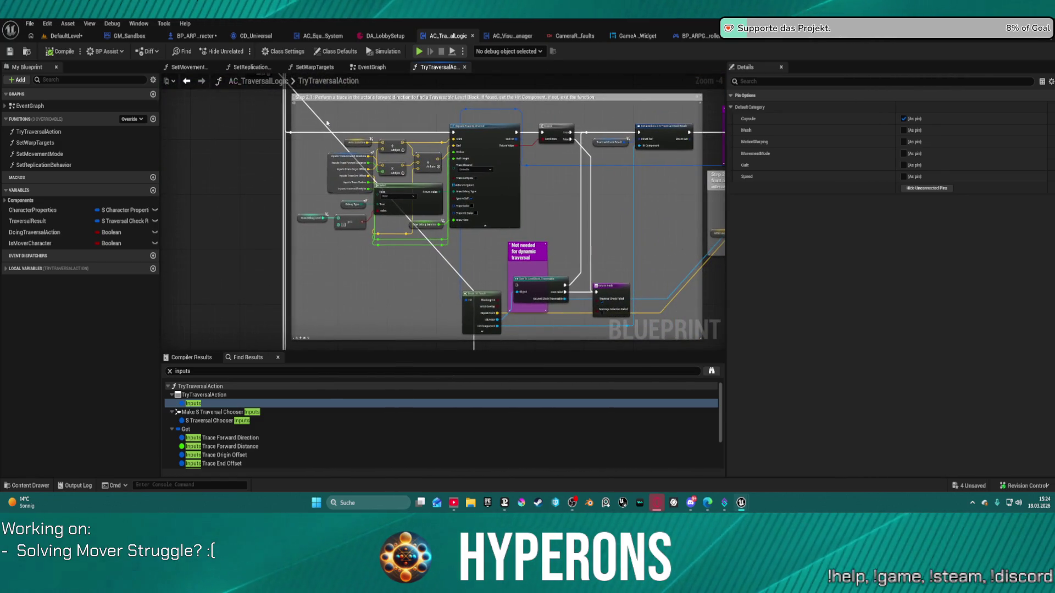
{"action": "scroll", "coordinate": [341, 186], "scroll_direction": "up", "scroll_amount": 2}
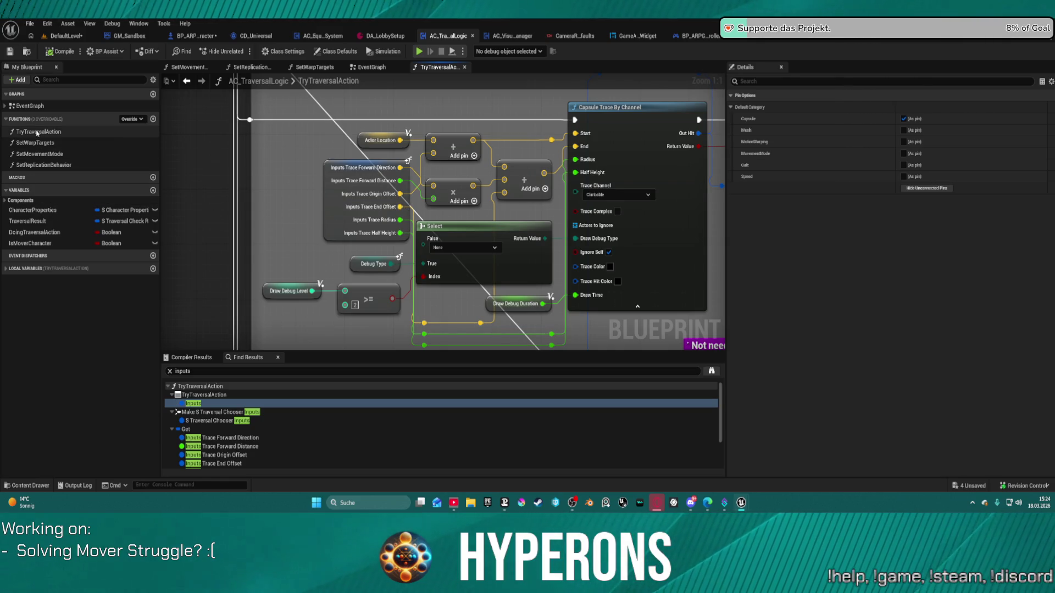
{"action": "mouse_move", "coordinate": [304, 129]}
{"action": "left_mouse_down"}
{"action": "mouse_move", "coordinate": [460, 179]}
{"action": "mouse_move", "coordinate": [440, 211]}
{"action": "left_mouse_up"}
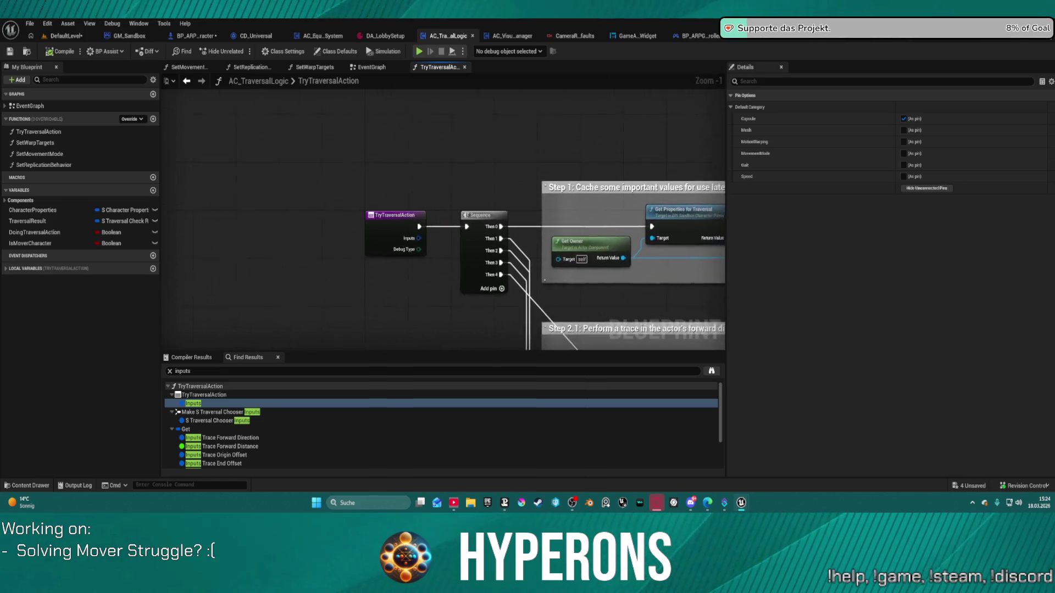
Review the EventGraph's Get Properties for Traversal, Cast To Pawn, Play Montage and warp-target calls
{"action": "left_click", "coordinate": [371, 67]}
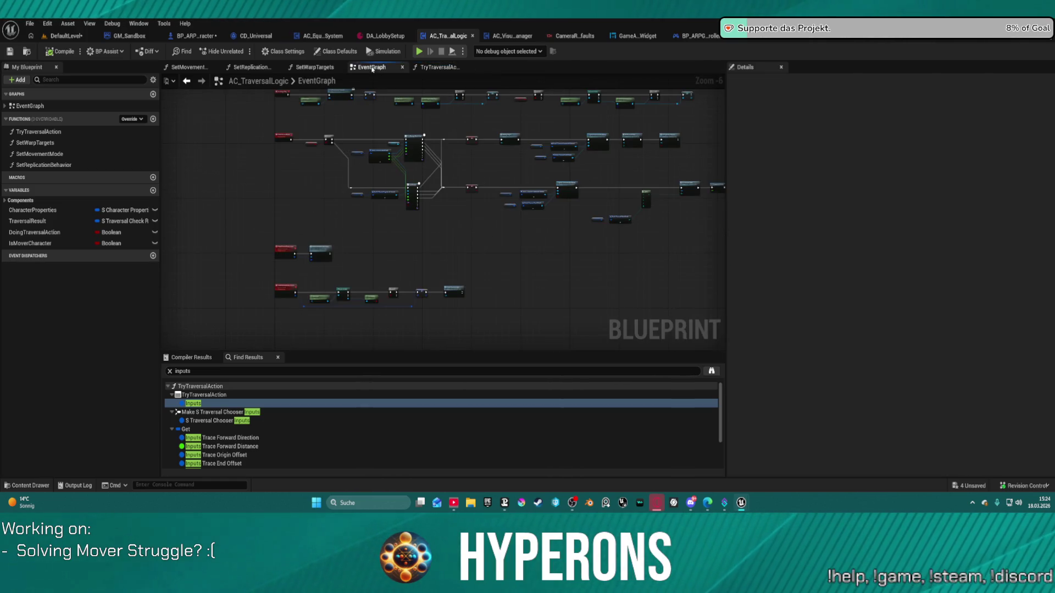
{"action": "scroll", "coordinate": [505, 179], "scroll_direction": "up", "scroll_amount": 6}
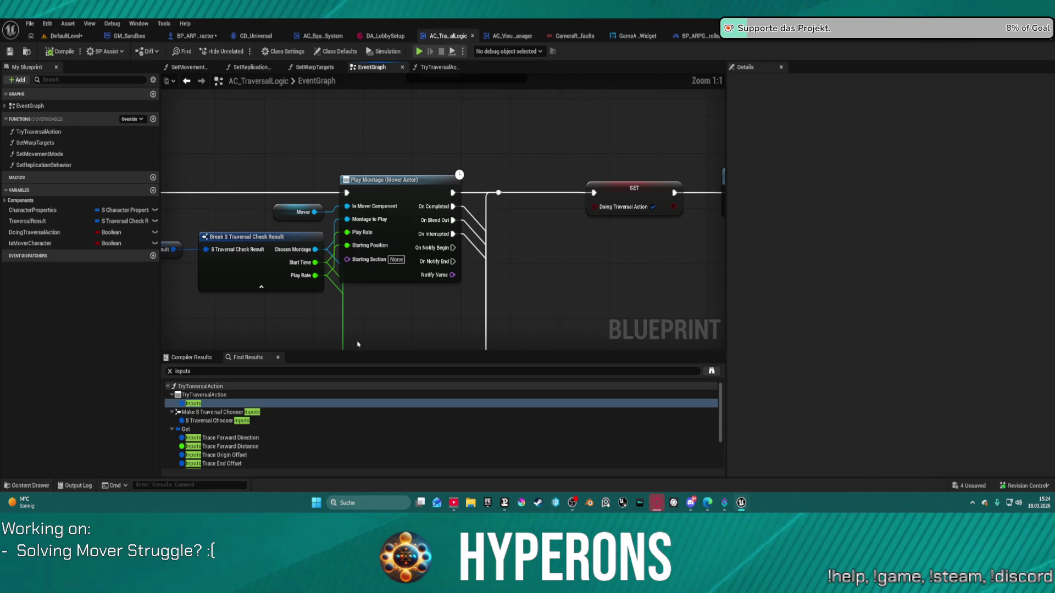
{"action": "mouse_move", "coordinate": [422, 160]}
{"action": "left_mouse_down"}
{"action": "mouse_move", "coordinate": [528, 350]}
{"action": "mouse_move", "coordinate": [176, 309]}
{"action": "mouse_move", "coordinate": [177, 291]}
{"action": "mouse_move", "coordinate": [315, 282]}
{"action": "mouse_move", "coordinate": [697, 308]}
{"action": "left_mouse_up"}
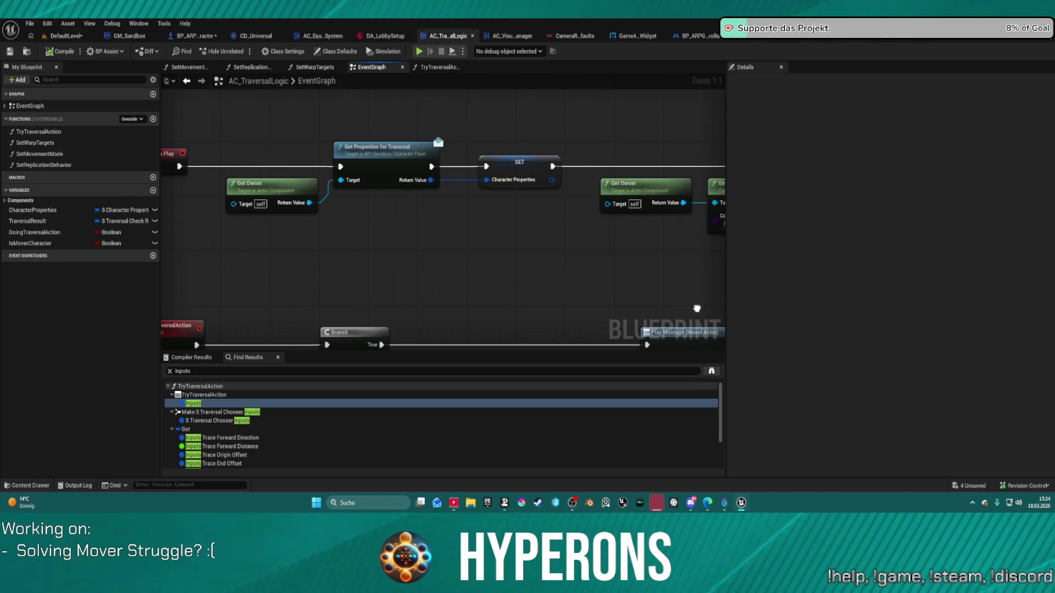
{"action": "left_click_drag", "start_coordinate": [697, 308], "coordinate": [725, 272]}
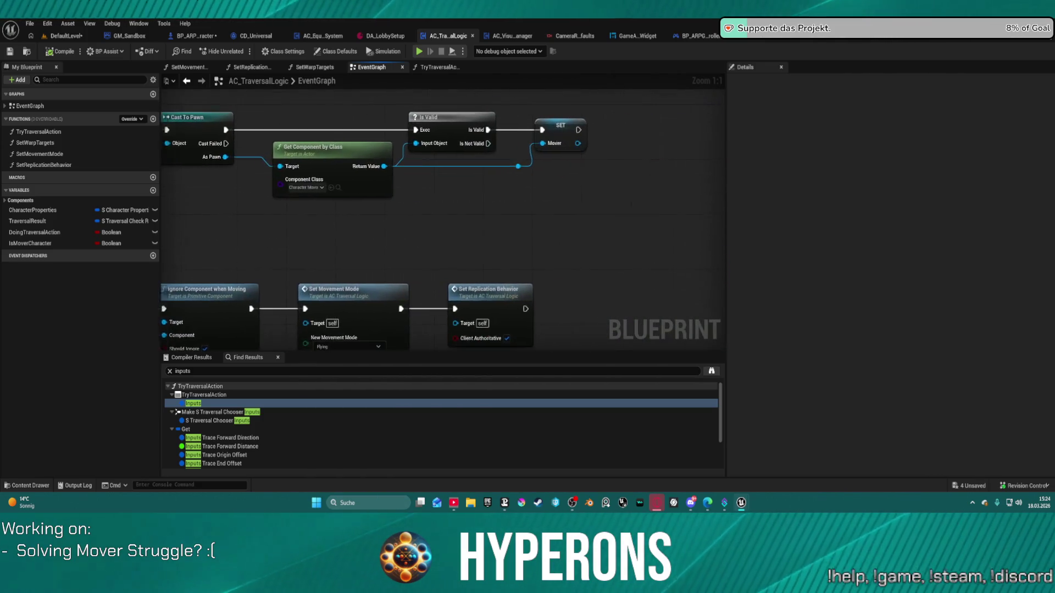
{"action": "left_click_drag", "start_coordinate": [384, 283], "coordinate": [378, 283]}
{"action": "scroll", "coordinate": [382, 223], "scroll_direction": "down", "scroll_amount": 3}
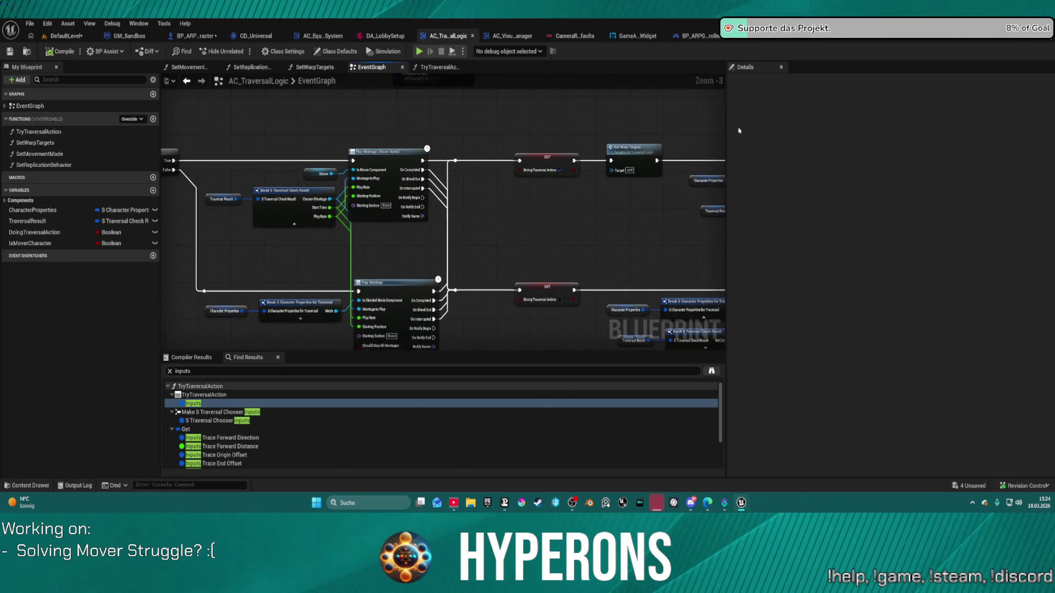
{"action": "mouse_move", "coordinate": [381, 223]}
{"action": "left_mouse_down"}
{"action": "mouse_move", "coordinate": [626, 192]}
{"action": "mouse_move", "coordinate": [167, 147]}
{"action": "left_mouse_up"}
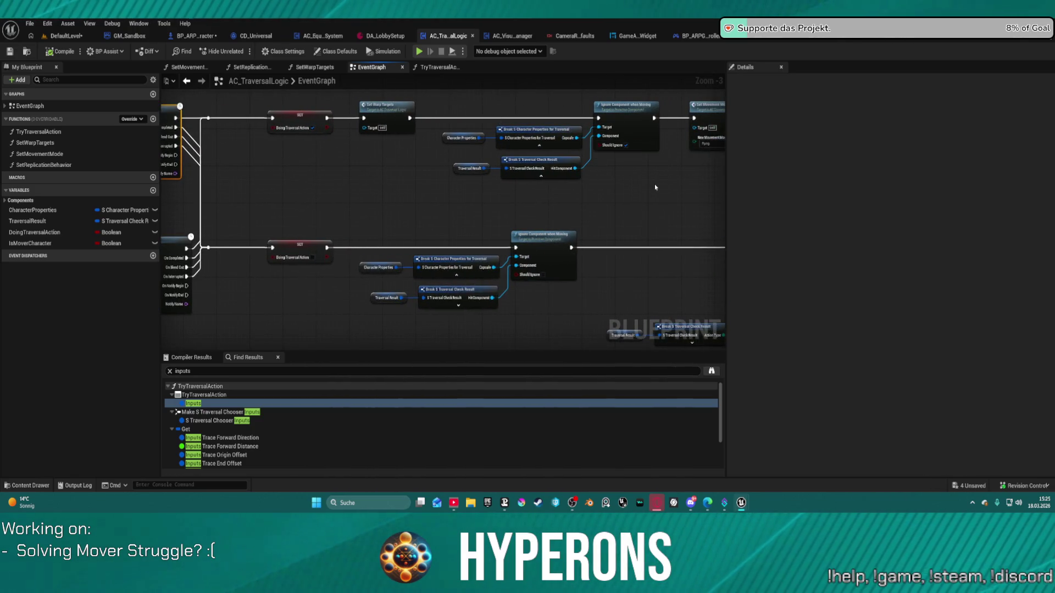
{"action": "mouse_move", "coordinate": [656, 187]}
{"action": "left_mouse_down"}
{"action": "mouse_move", "coordinate": [626, 192]}
{"action": "mouse_move", "coordinate": [628, 237]}
{"action": "left_mouse_up"}
Inspect SetWarpTargets' FrontLedge warp-target and curve-value caching sections
{"action": "double_click", "coordinate": [371, 159]}
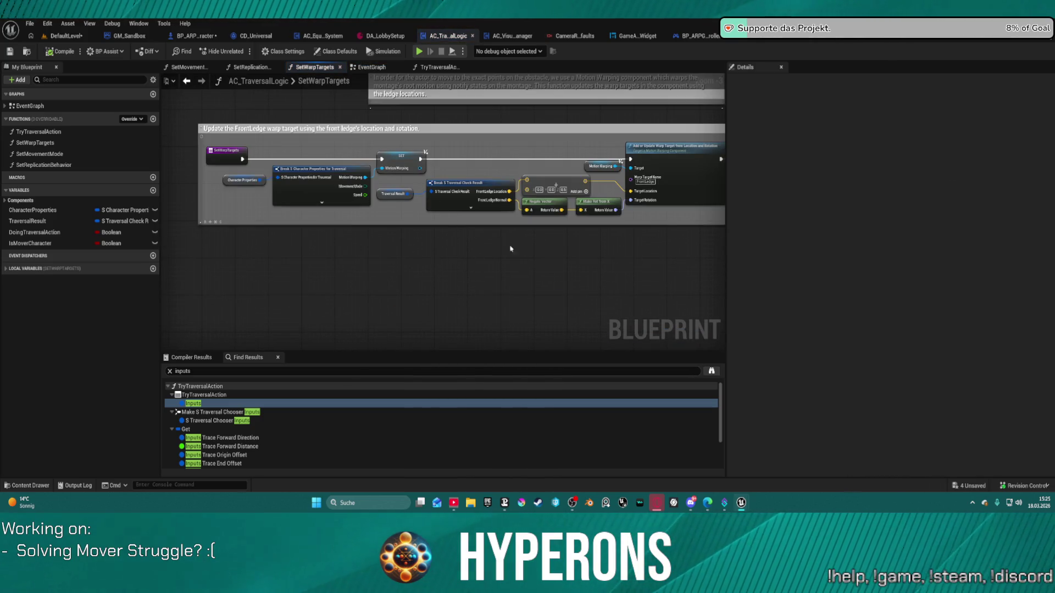
{"action": "left_click_drag", "start_coordinate": [511, 259], "coordinate": [593, 253]}
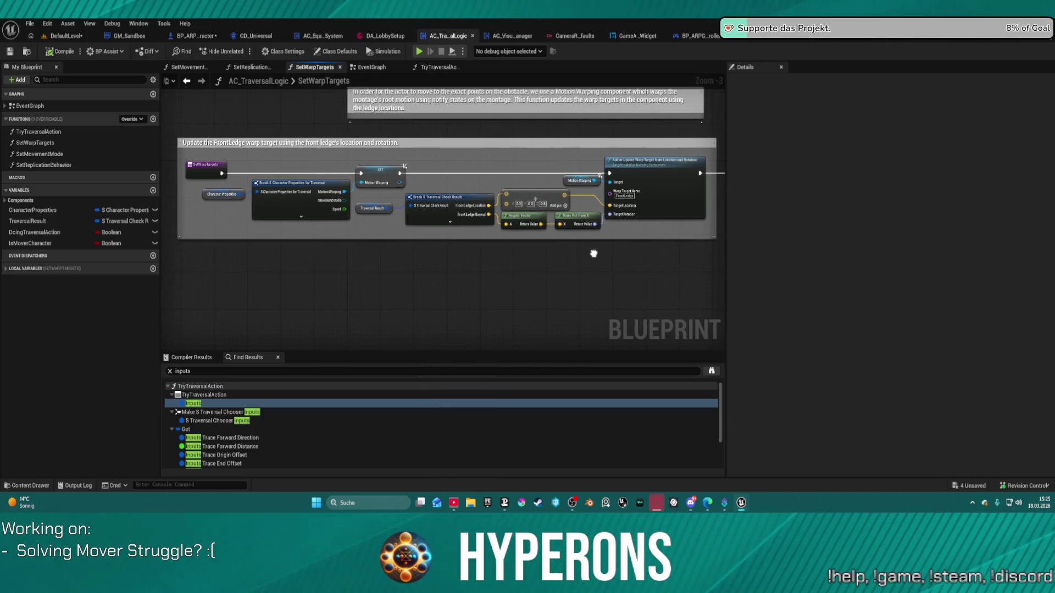
{"action": "left_click_drag", "start_coordinate": [594, 253], "coordinate": [212, 217]}
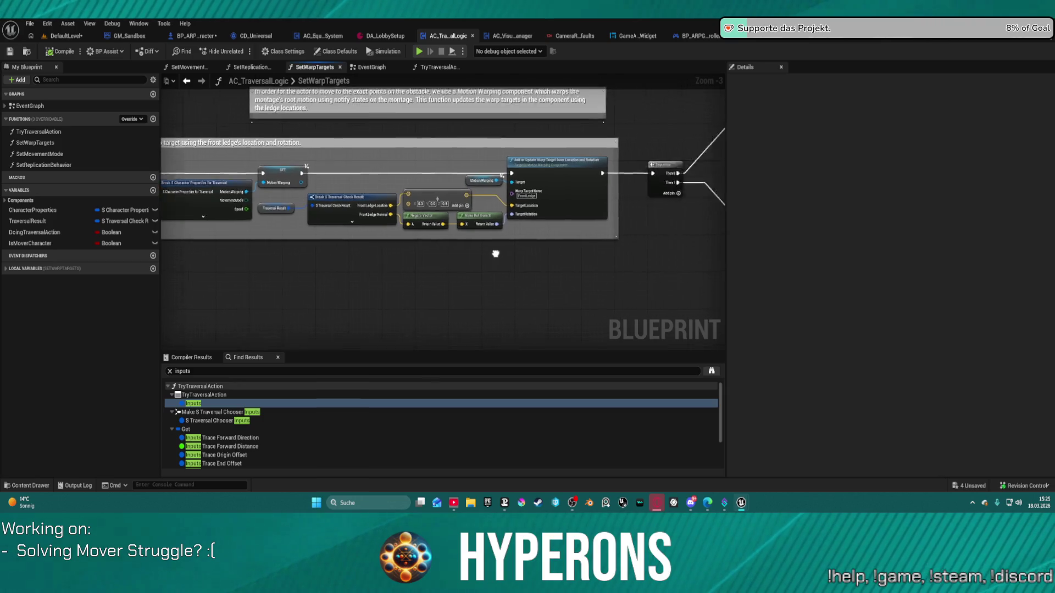
{"action": "left_click_drag", "start_coordinate": [496, 247], "coordinate": [344, 246]}
{"action": "left_click_drag", "start_coordinate": [528, 247], "coordinate": [173, 287]}
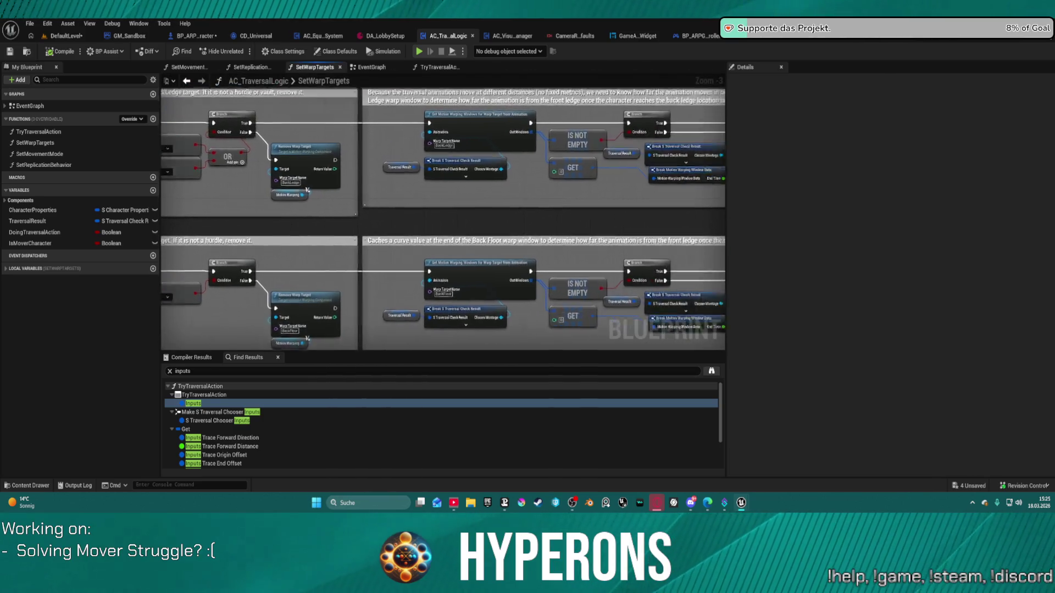
Review the Back Floor warp and vector-math section, then return to the EventGraph
{"action": "mouse_move", "coordinate": [528, 248]}
{"action": "left_mouse_down"}
{"action": "mouse_move", "coordinate": [432, 240]}
{"action": "mouse_move", "coordinate": [532, 214]}
{"action": "left_mouse_up"}
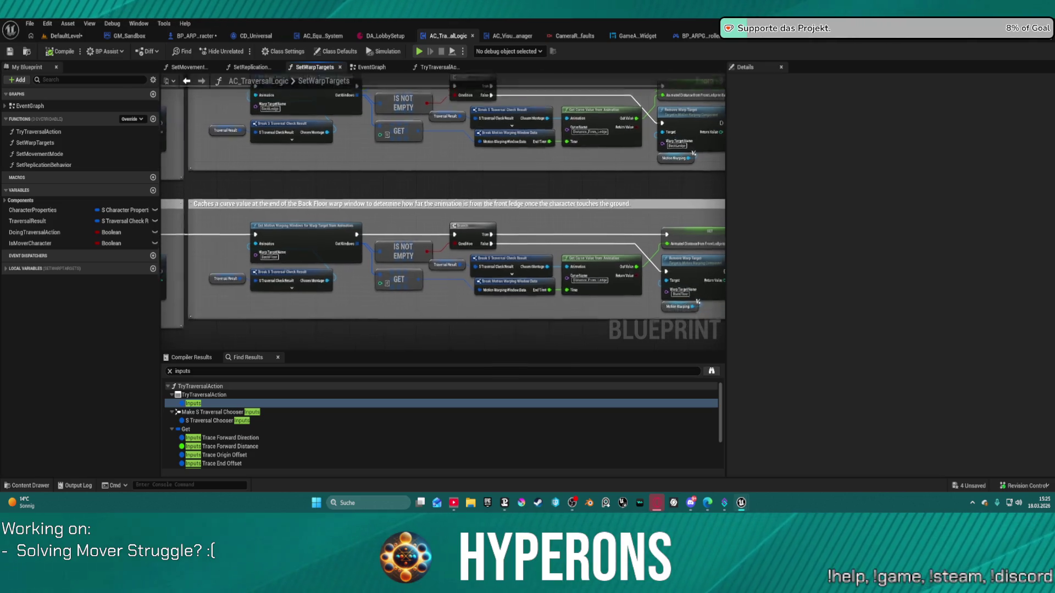
{"action": "left_click_drag", "start_coordinate": [490, 114], "coordinate": [493, 109]}
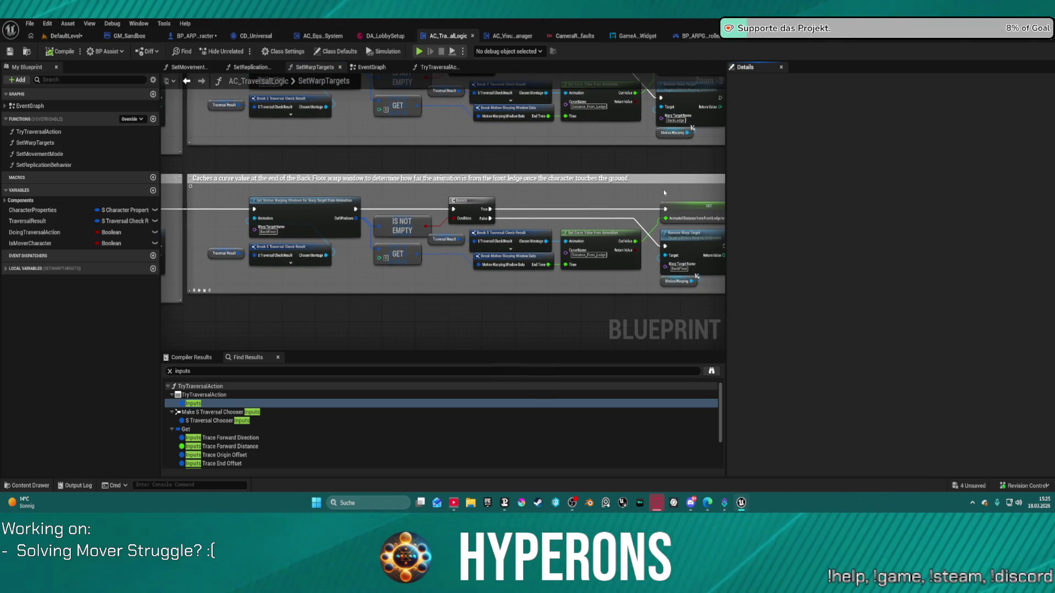
{"action": "left_click_drag", "start_coordinate": [649, 182], "coordinate": [208, 177]}
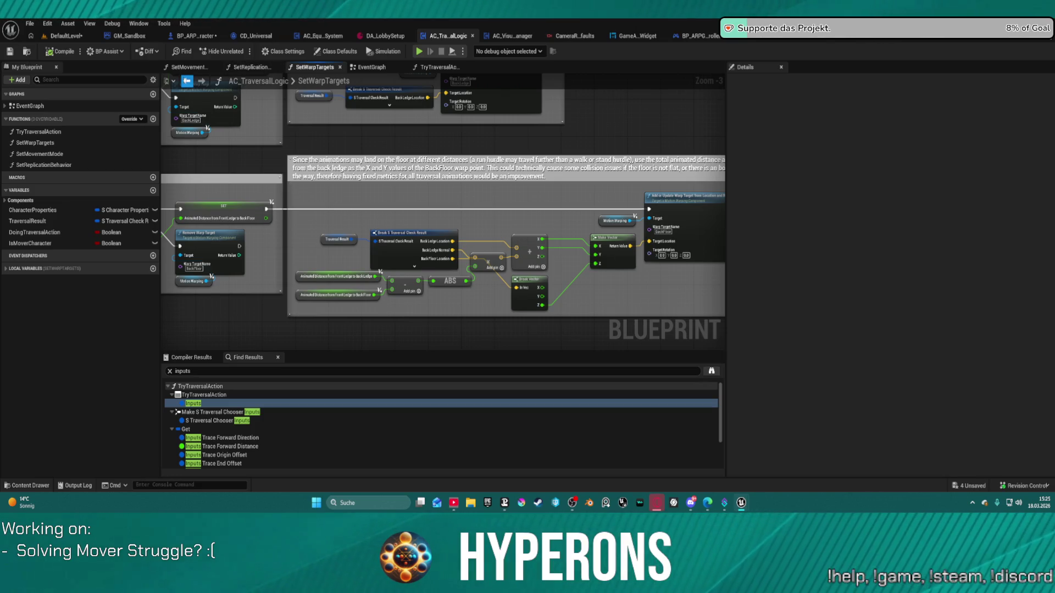
{"action": "left_click", "coordinate": [187, 80]}
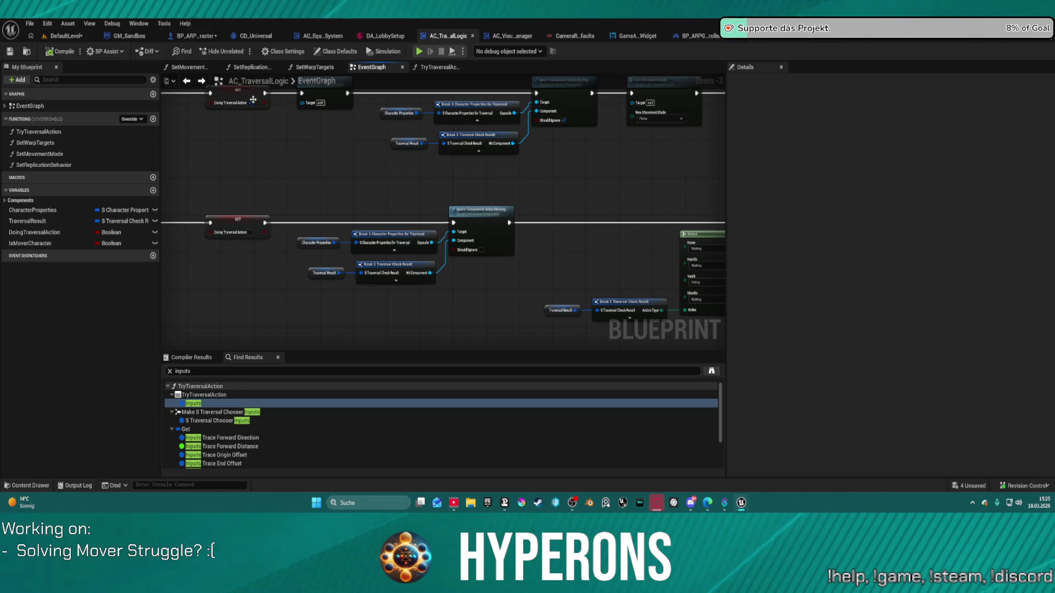
Check the EventGraph movement-mode and Select nodes and SetReplicationBehavior, then switch to SetMovementMode
{"action": "left_click_drag", "start_coordinate": [608, 183], "coordinate": [412, 194]}
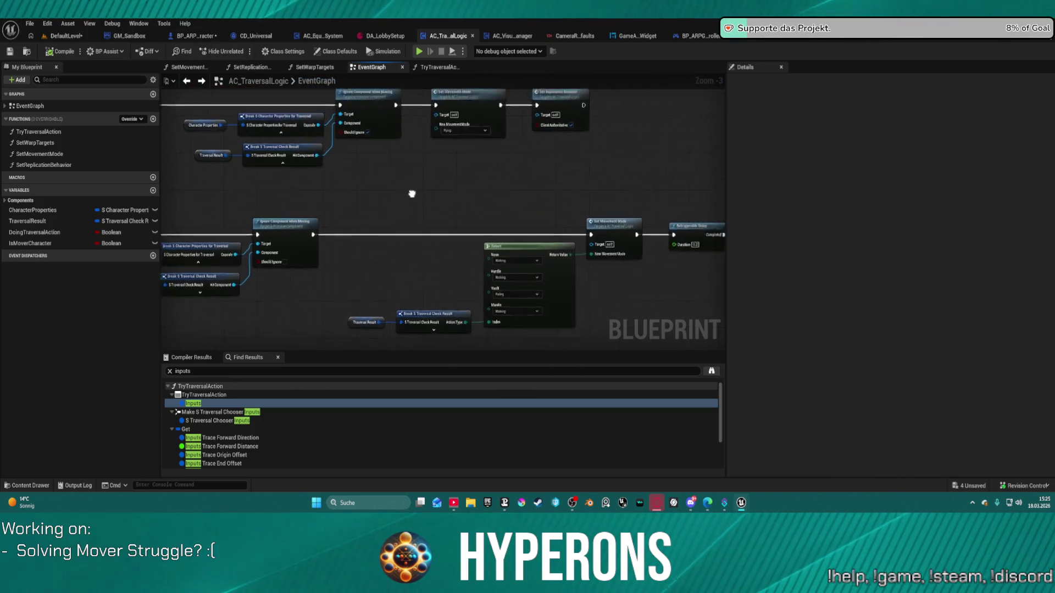
{"action": "scroll", "coordinate": [413, 194], "scroll_direction": "down", "scroll_amount": 1}
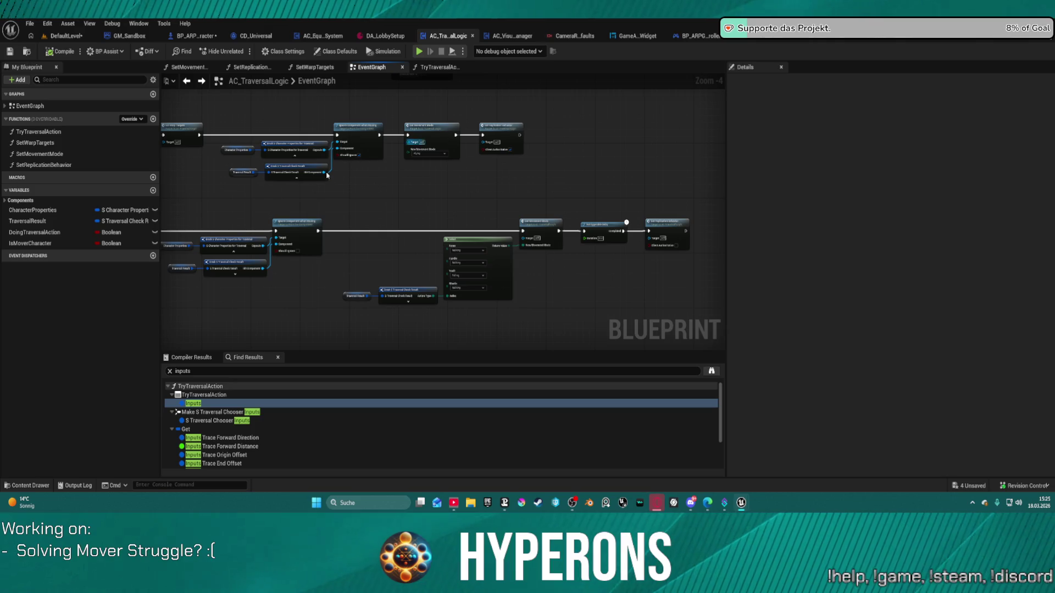
{"action": "left_click", "coordinate": [264, 67]}
{"action": "mouse_move", "coordinate": [420, 179]}
{"action": "left_mouse_down"}
{"action": "mouse_move", "coordinate": [247, 184]}
{"action": "mouse_move", "coordinate": [470, 263]}
{"action": "left_mouse_up"}
{"action": "left_click", "coordinate": [471, 263]}
{"action": "key", "text": "f"}
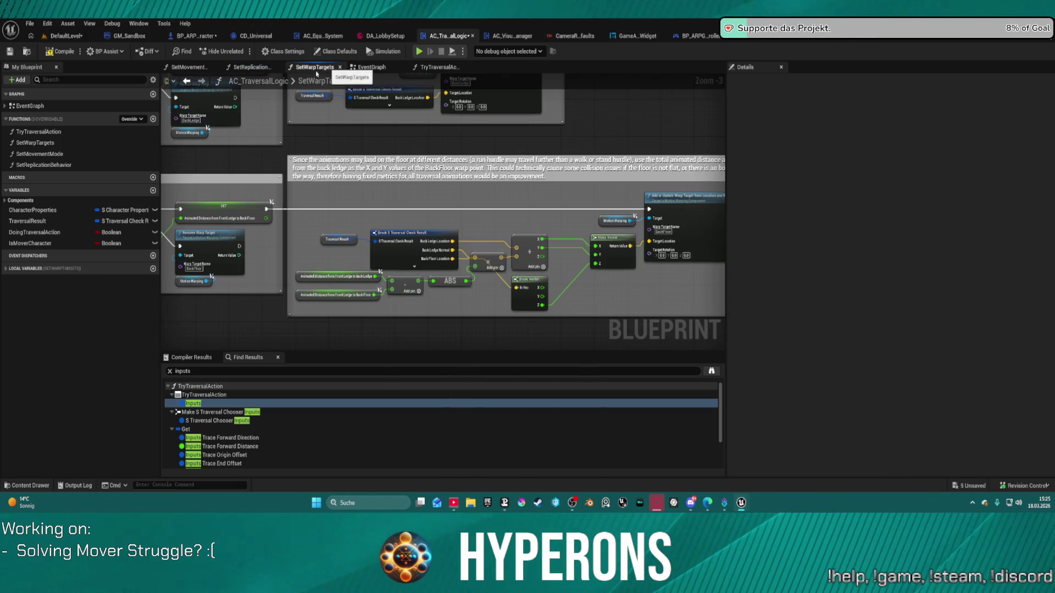
{"action": "left_click", "coordinate": [190, 67]}
{"action": "scroll", "coordinate": [307, 136], "scroll_direction": "down", "scroll_amount": 3}
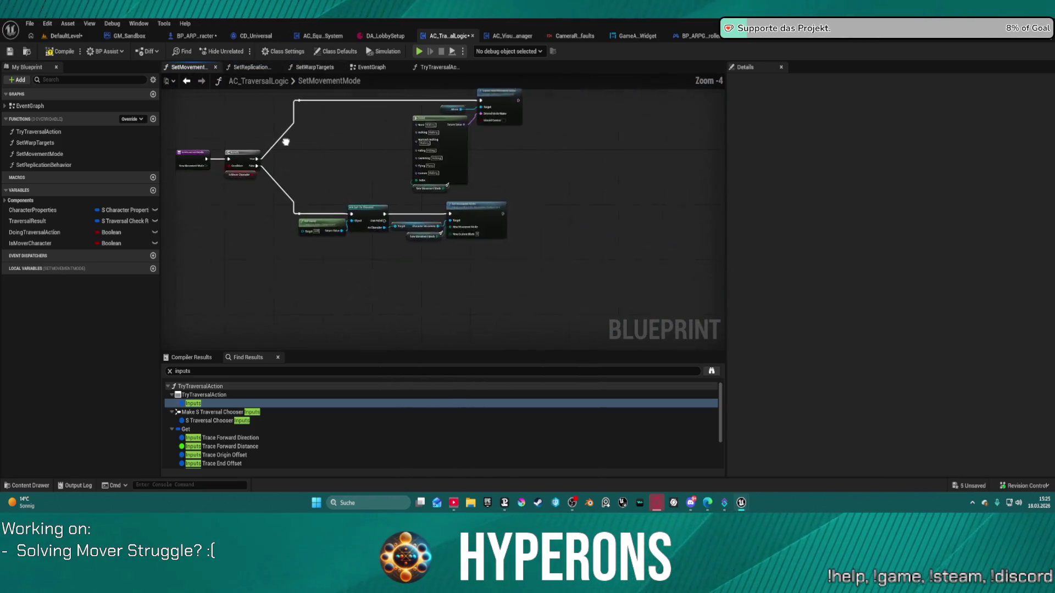
{"action": "scroll", "coordinate": [513, 139], "scroll_direction": "up", "scroll_amount": 2}
{"action": "scroll", "coordinate": [511, 140], "scroll_direction": "up", "scroll_amount": 1}
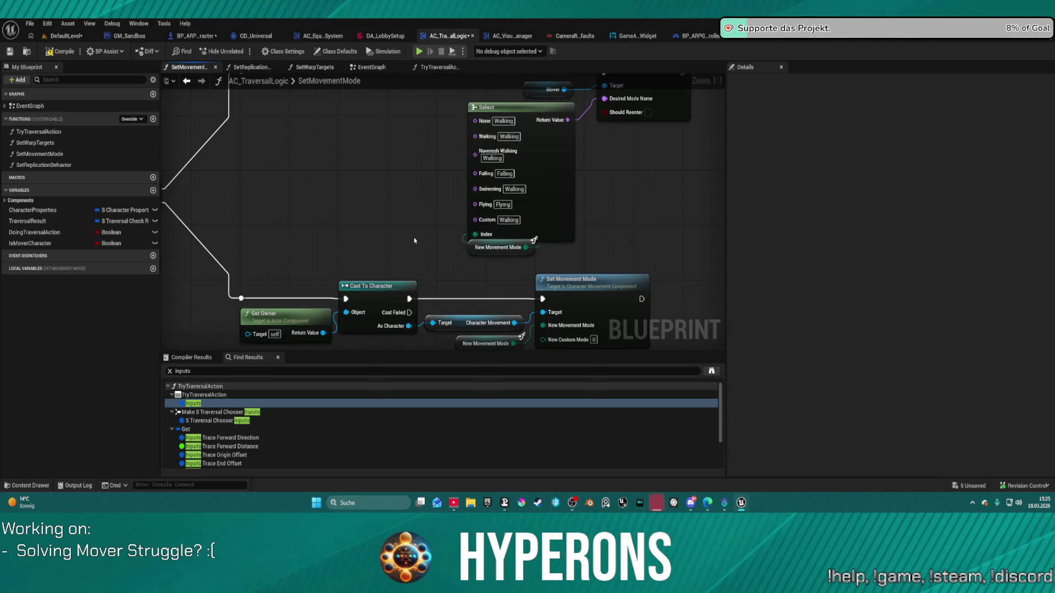
Reposition the New Movement Mode getter up-left and straighten its wiring into the Select node's Index
{"action": "left_click_drag", "start_coordinate": [412, 234], "coordinate": [400, 231]}
{"action": "left_click_drag", "start_coordinate": [479, 266], "coordinate": [373, 244]}
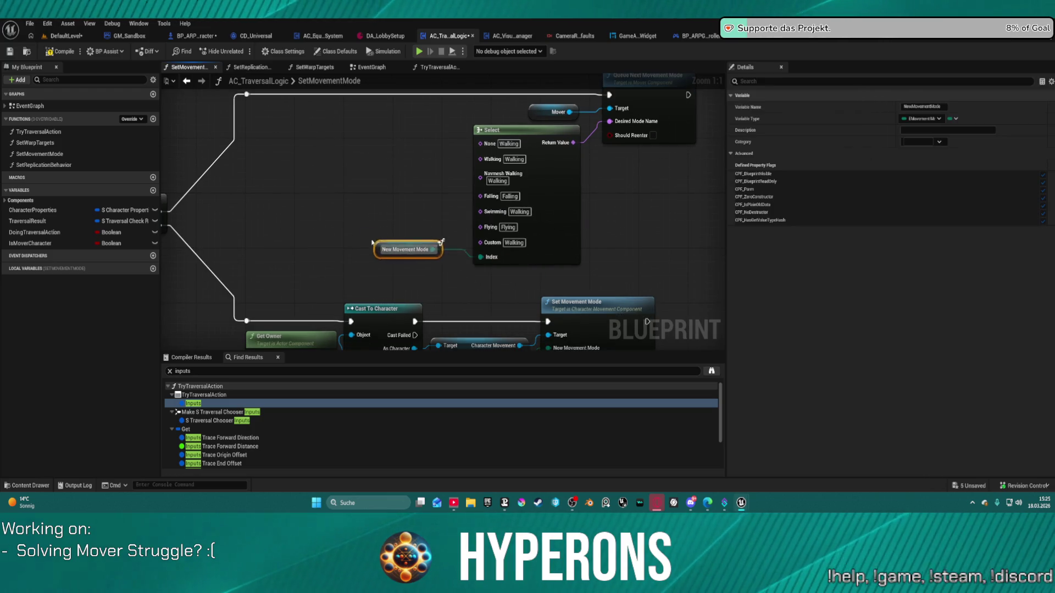
{"action": "left_click_drag", "start_coordinate": [442, 243], "coordinate": [356, 146]}
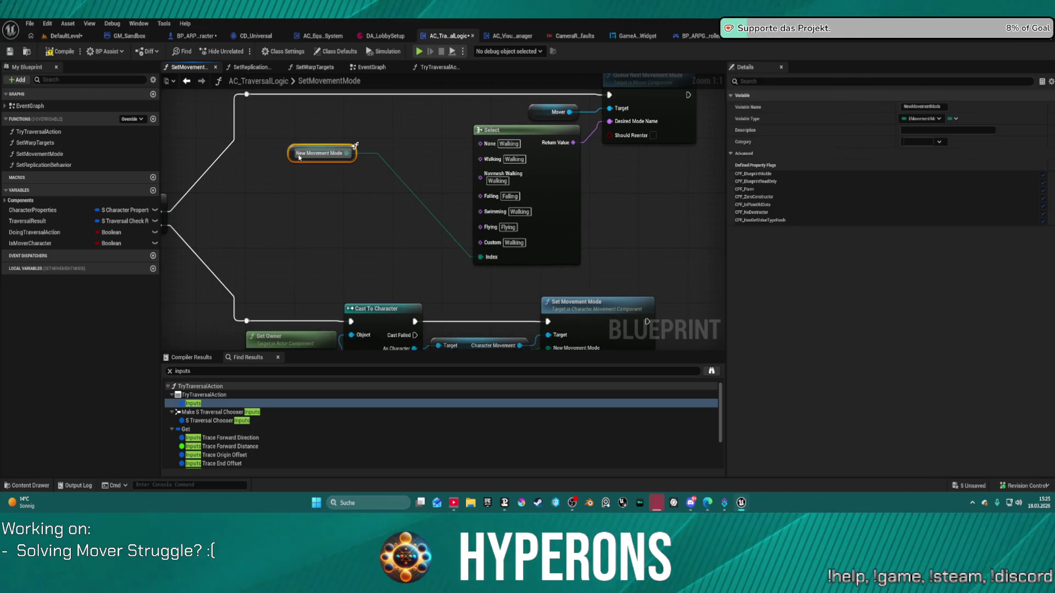
{"action": "left_click", "coordinate": [568, 170]}
{"action": "key", "text": "f"}
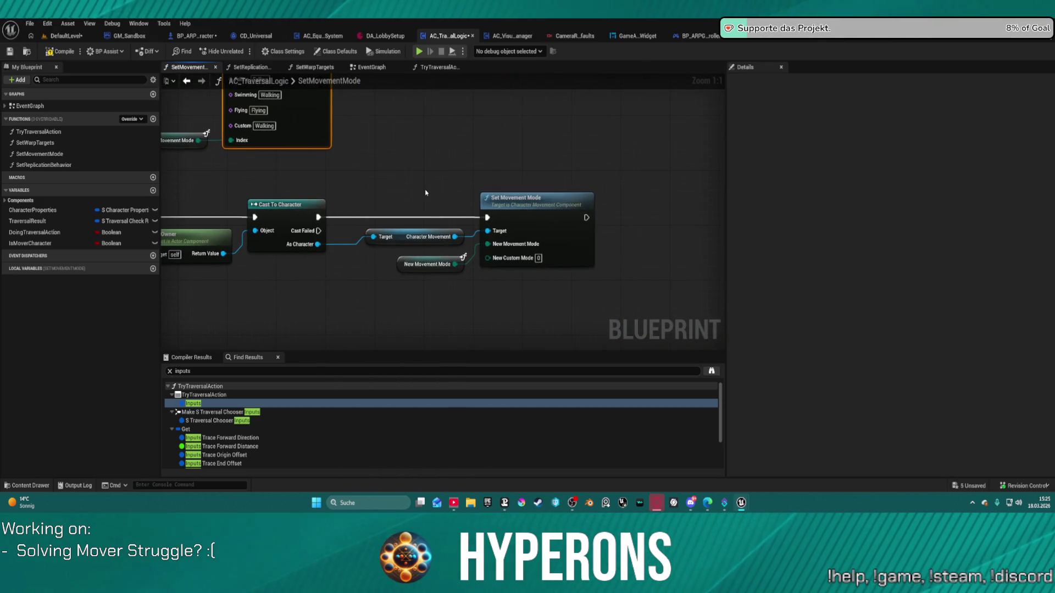
{"action": "mouse_move", "coordinate": [349, 192]}
{"action": "left_mouse_down"}
{"action": "mouse_move", "coordinate": [391, 200]}
{"action": "mouse_move", "coordinate": [564, 349]}
{"action": "left_mouse_up"}
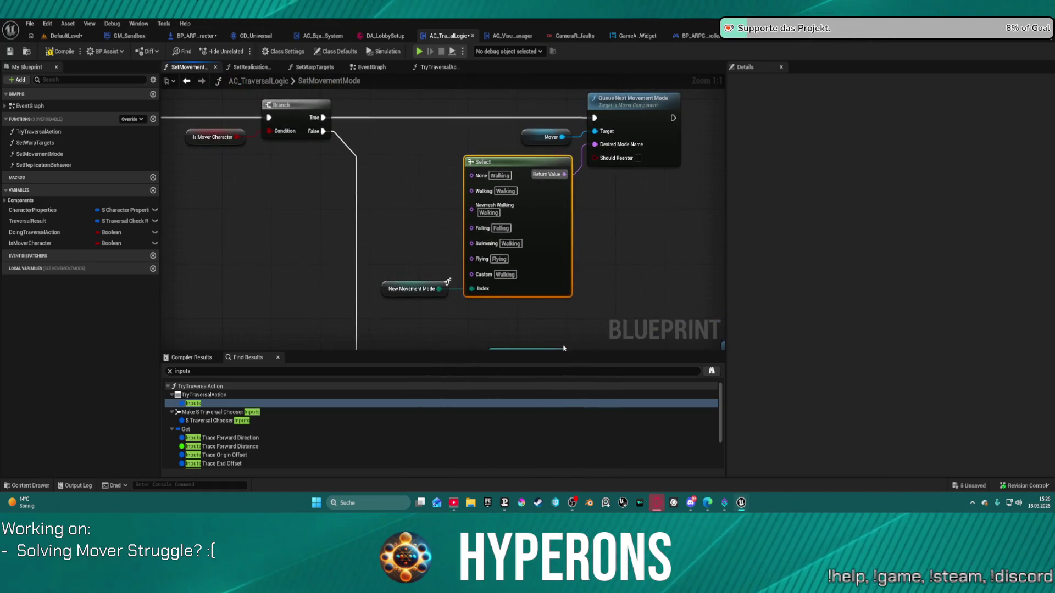
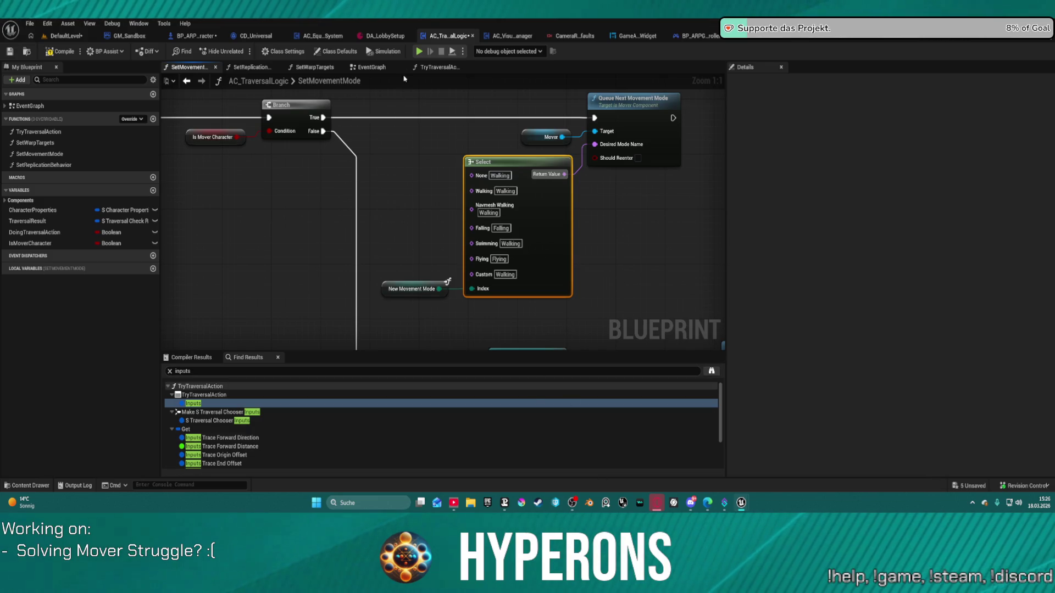
Return to the GetTraversalCheckInputs graph in BP_ARPG_Character via the TryTraversalAction tab and history arrows
{"action": "left_click", "coordinate": [436, 67]}
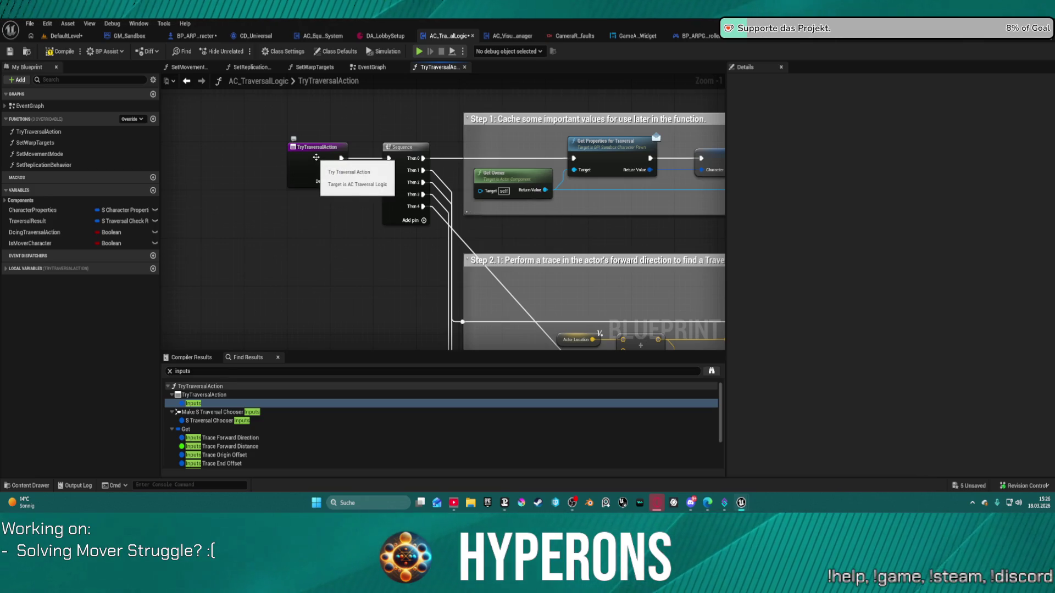
{"action": "left_click", "coordinate": [198, 37]}
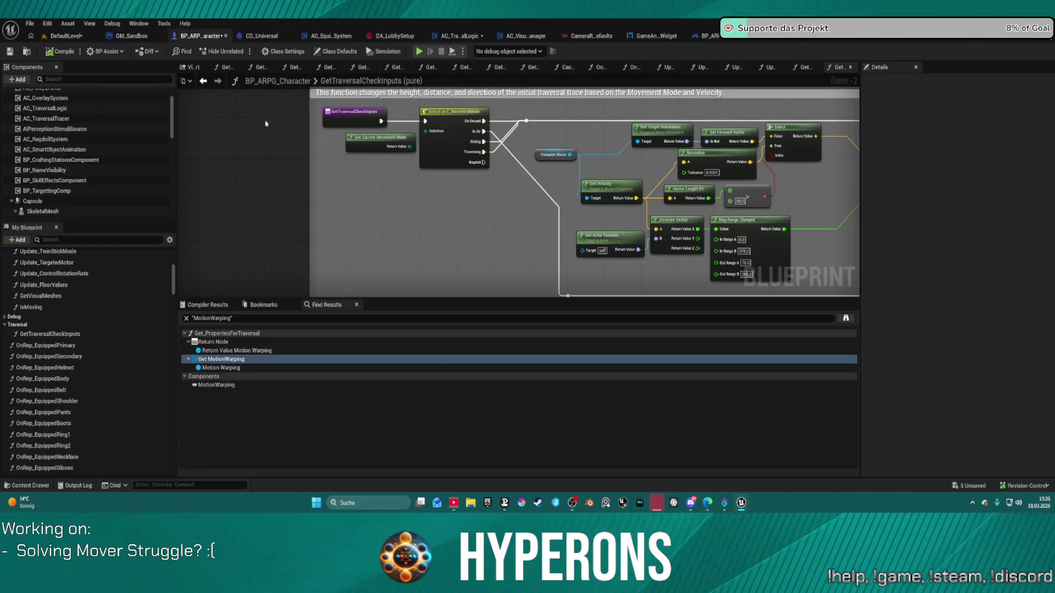
{"action": "scroll", "coordinate": [335, 104], "scroll_direction": "down", "scroll_amount": 6}
{"action": "scroll", "coordinate": [336, 104], "scroll_direction": "down", "scroll_amount": 3}
{"action": "left_click", "coordinate": [205, 80]}
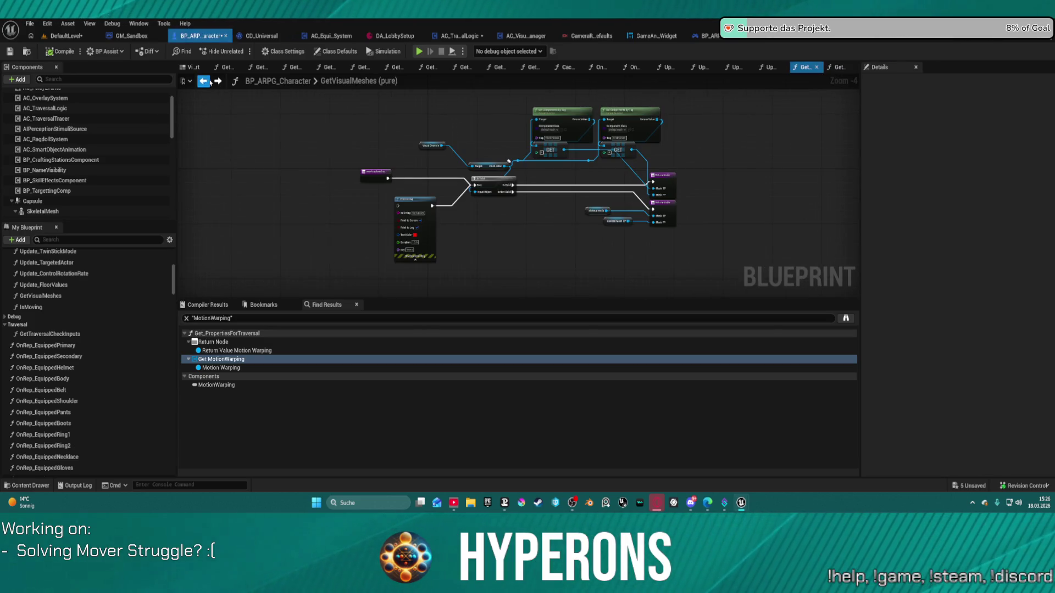
{"action": "left_click", "coordinate": [218, 82]}
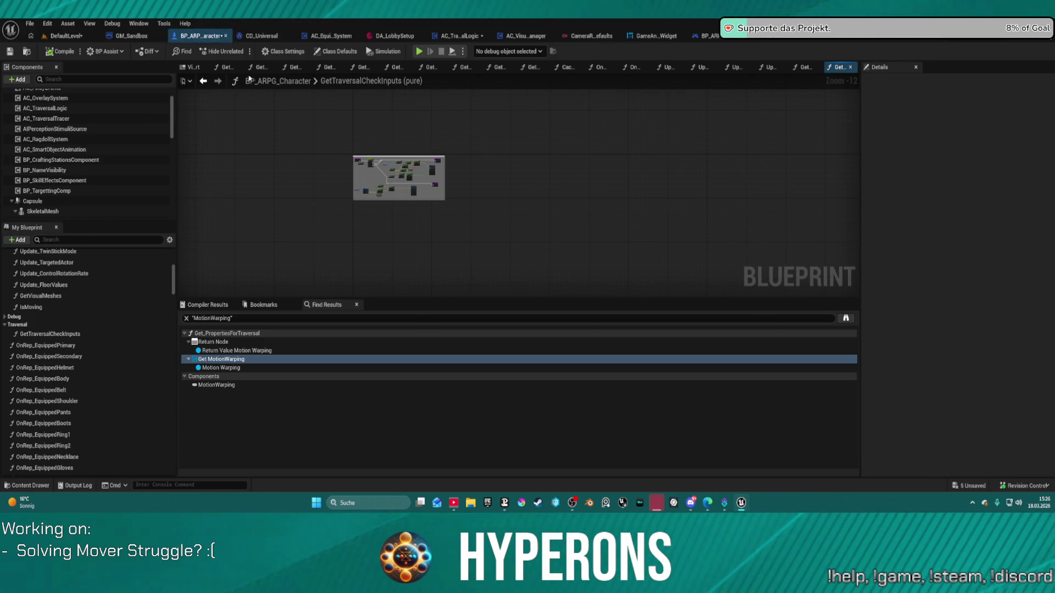
{"action": "scroll", "coordinate": [73, 277], "scroll_direction": "up", "scroll_amount": 5}
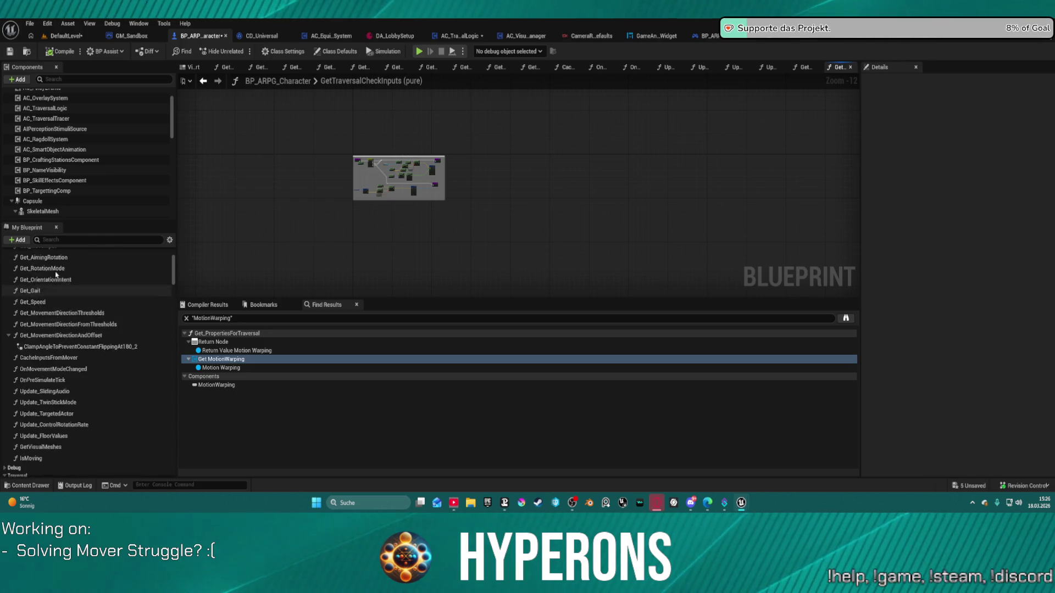
{"action": "scroll", "coordinate": [33, 305], "scroll_direction": "up", "scroll_amount": 5}
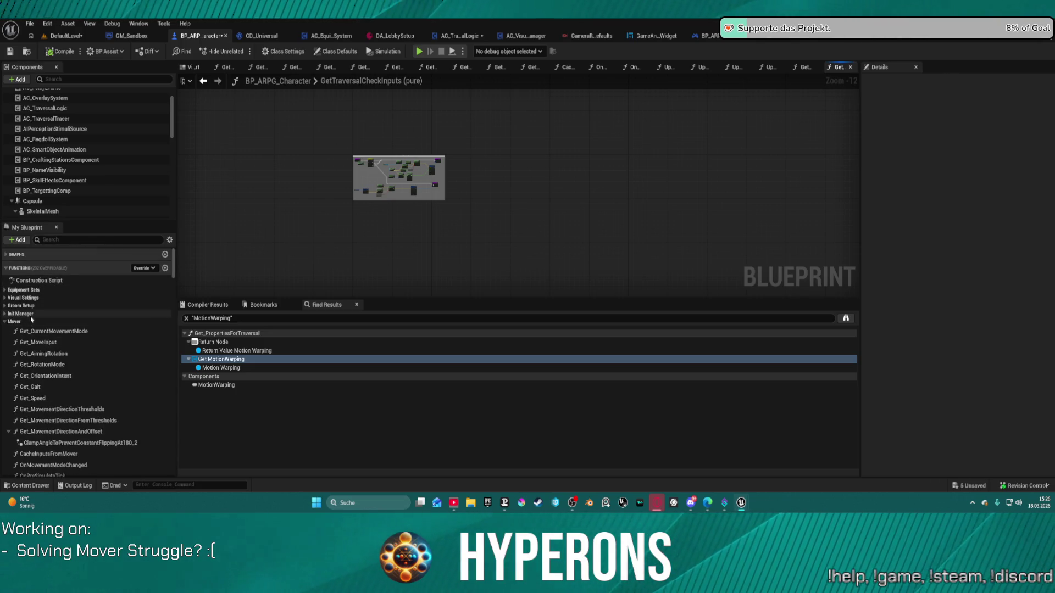
Open the MOVEMENTS category of the EventGraph from My Blueprint
{"action": "left_click", "coordinate": [25, 254]}
{"action": "right_click", "coordinate": [26, 267]}
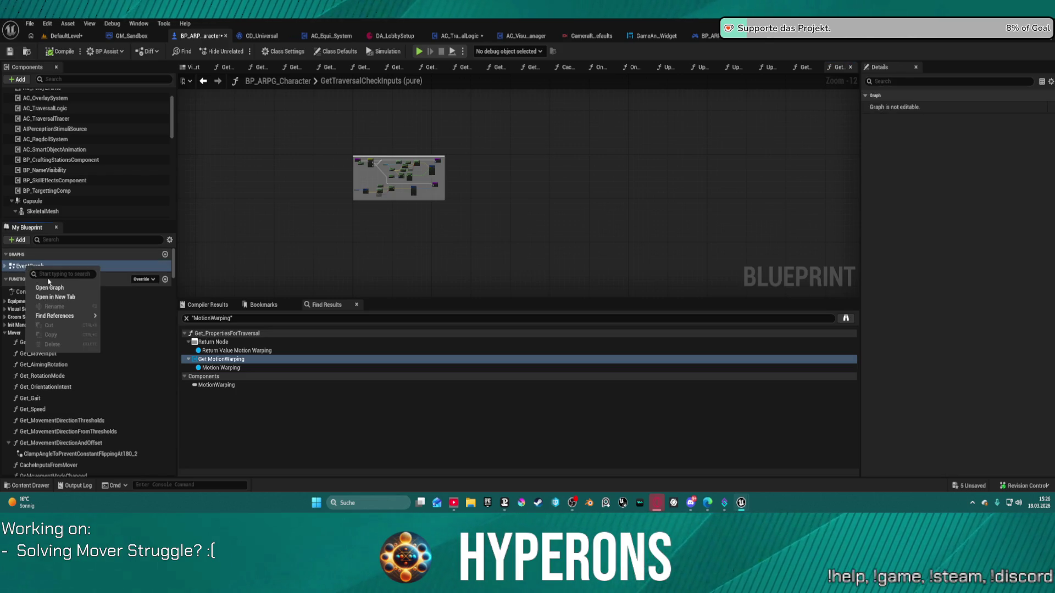
{"action": "left_click", "coordinate": [3, 267]}
{"action": "right_click", "coordinate": [35, 288]}
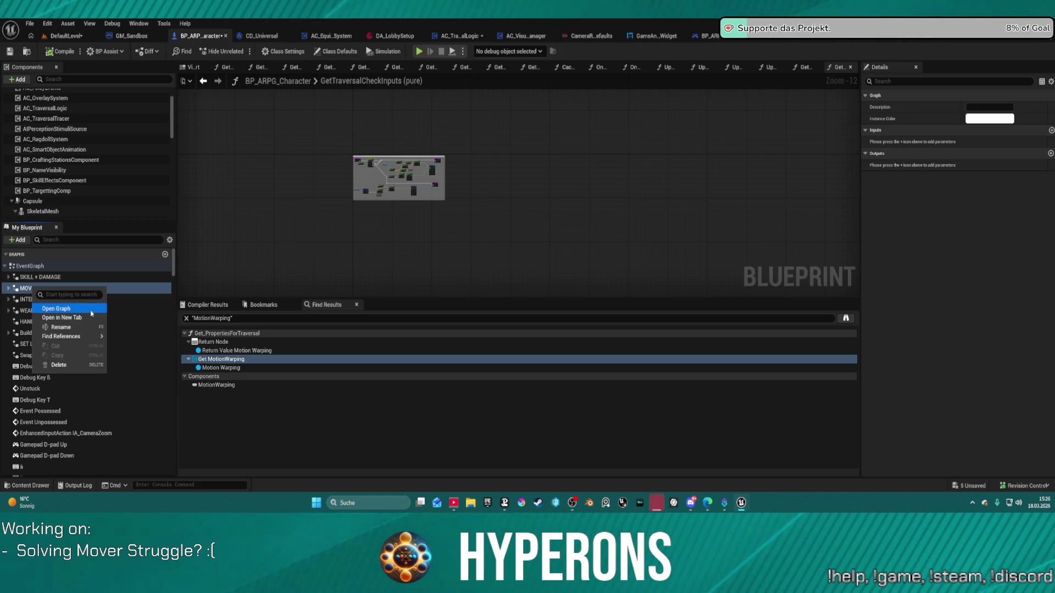
{"action": "left_click", "coordinate": [90, 310]}
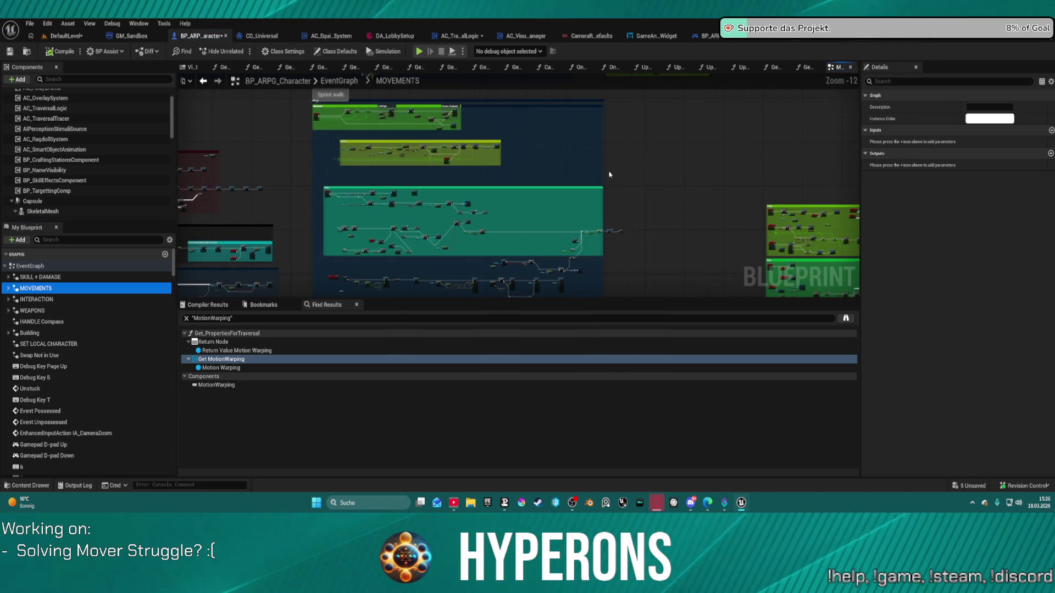
{"action": "scroll", "coordinate": [400, 217], "scroll_direction": "up", "scroll_amount": 10}
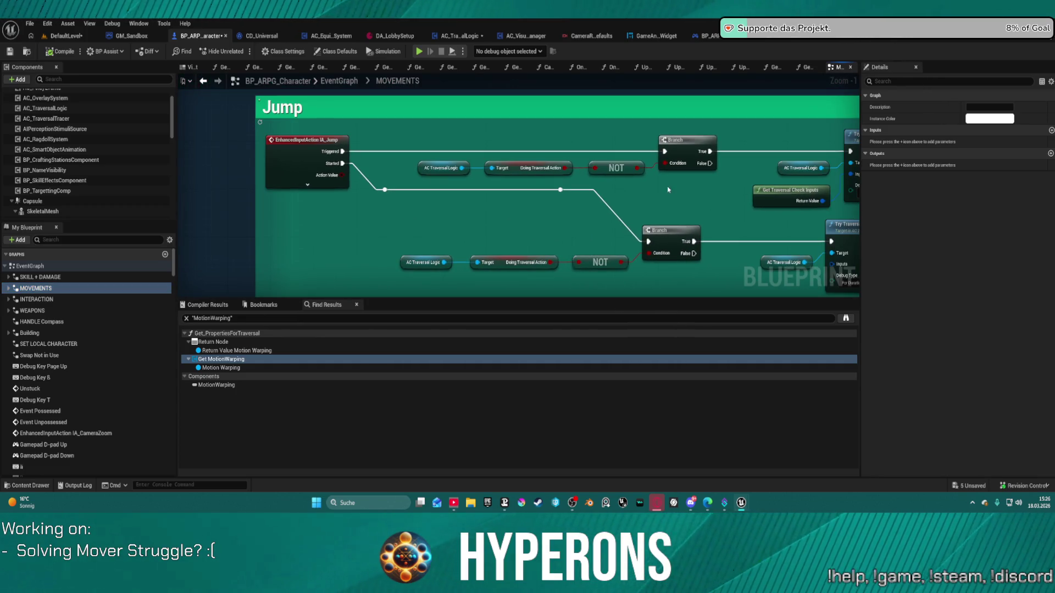
{"action": "scroll", "coordinate": [667, 187], "scroll_direction": "down", "scroll_amount": 1}
Pan to the Jump comment showing the Try Traversal Action nodes
{"action": "left_click_drag", "start_coordinate": [667, 187], "coordinate": [438, 211]}
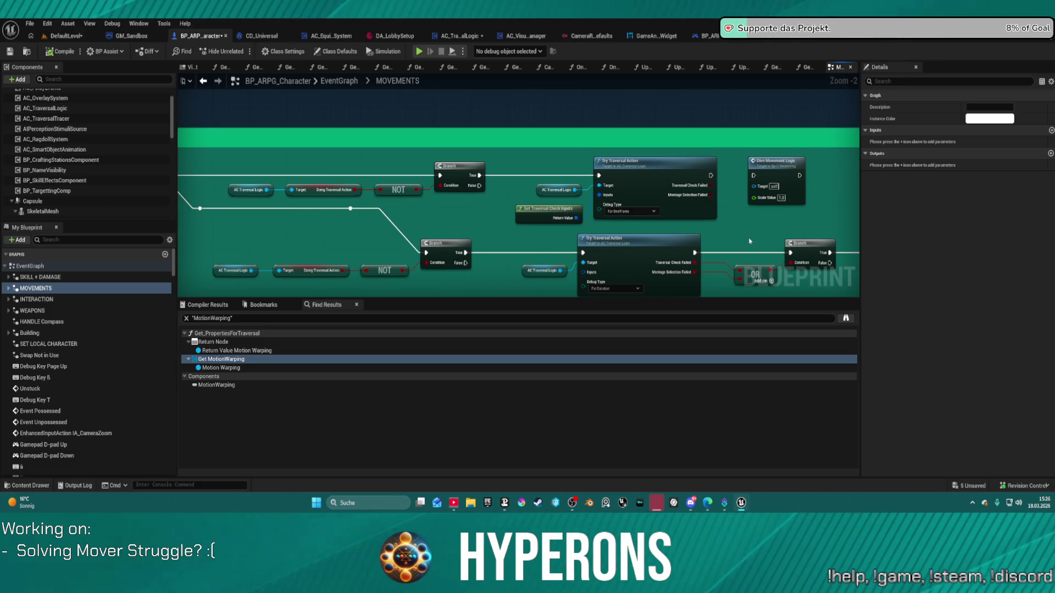
{"action": "left_click_drag", "start_coordinate": [749, 241], "coordinate": [660, 212]}
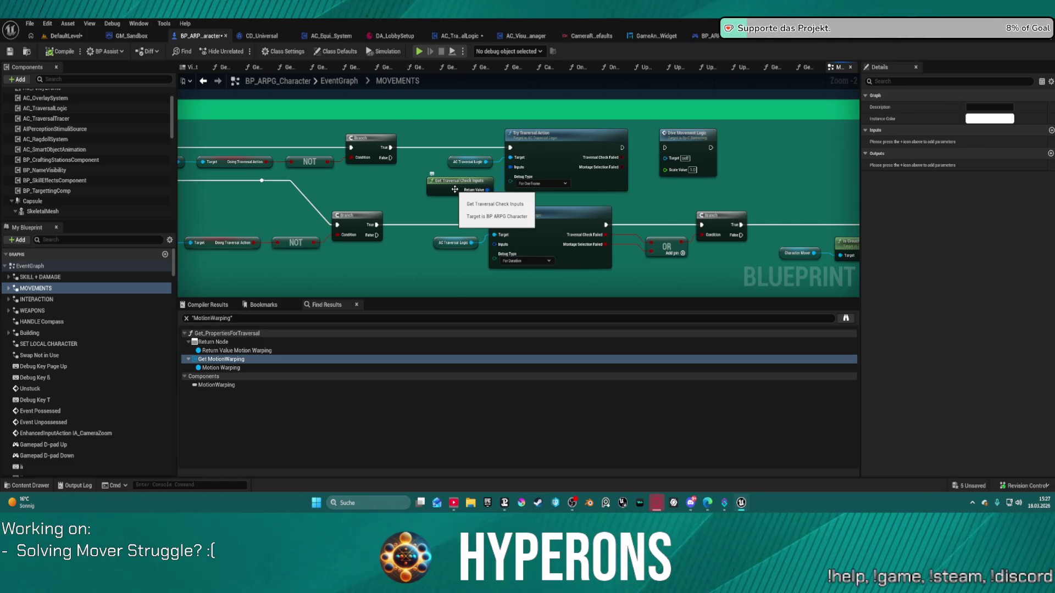
{"action": "scroll", "coordinate": [422, 192], "scroll_direction": "down", "scroll_amount": 3}
{"action": "scroll", "coordinate": [420, 193], "scroll_direction": "up", "scroll_amount": 2}
{"action": "scroll", "coordinate": [422, 192], "scroll_direction": "up", "scroll_amount": 2}
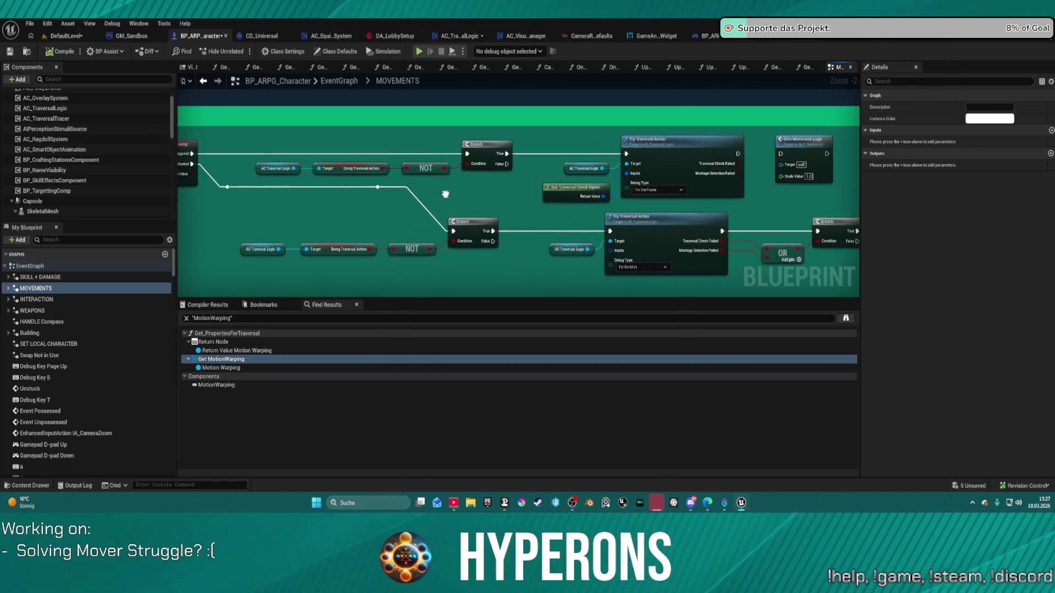
{"action": "scroll", "coordinate": [423, 192], "scroll_direction": "up", "scroll_amount": 1}
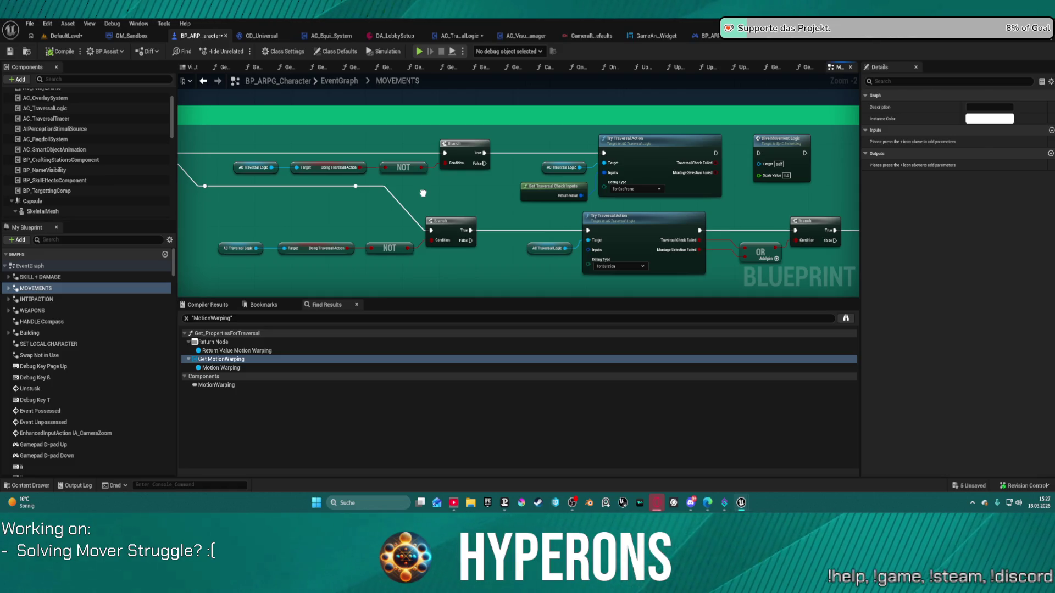
{"action": "left_click_drag", "start_coordinate": [422, 193], "coordinate": [388, 158]}
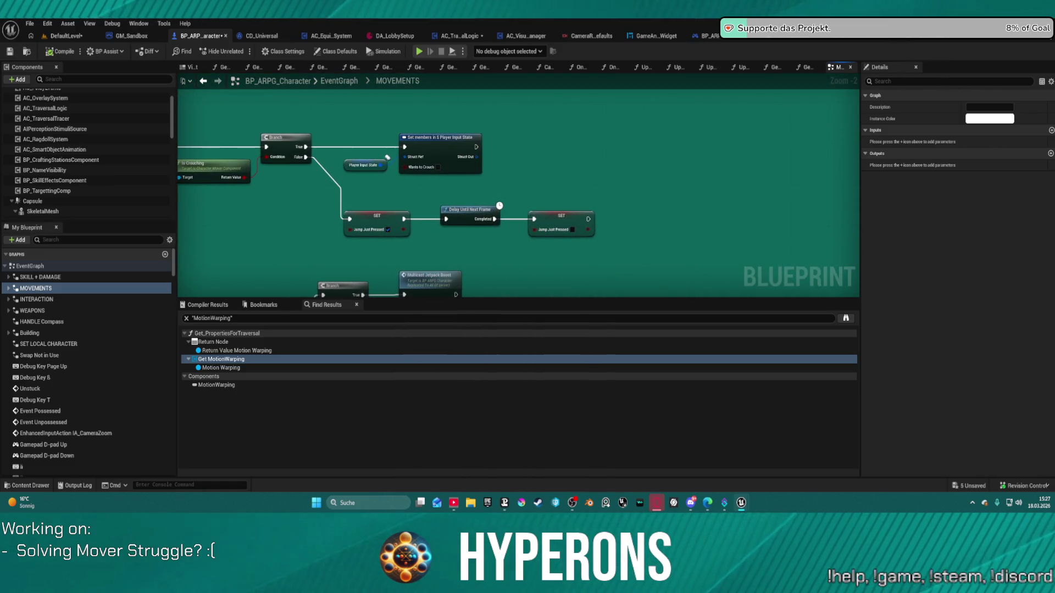
{"action": "left_click_drag", "start_coordinate": [387, 158], "coordinate": [491, 156]}
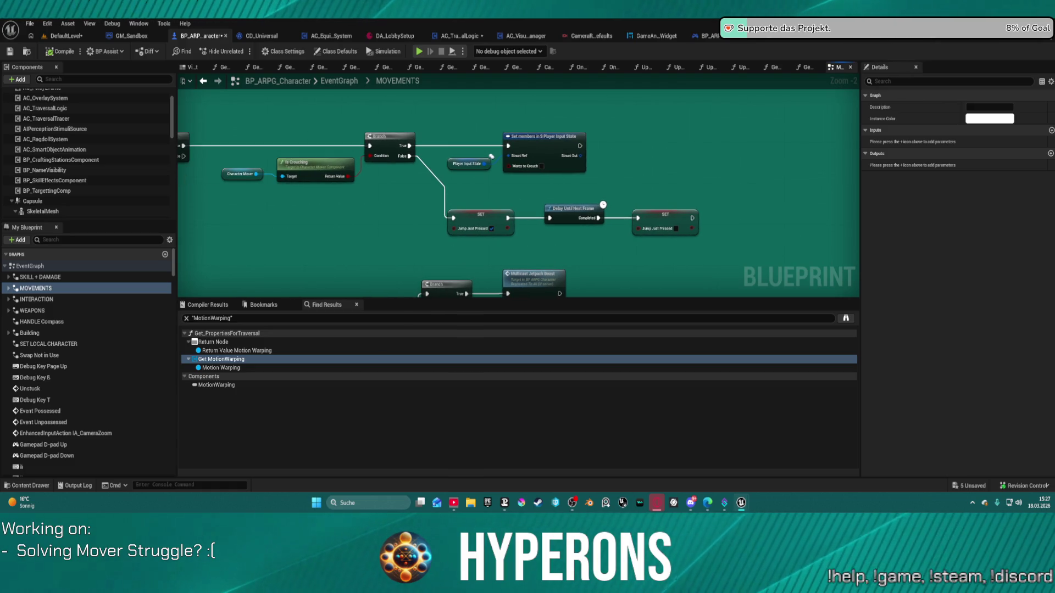
{"action": "left_click_drag", "start_coordinate": [491, 157], "coordinate": [527, 272]}
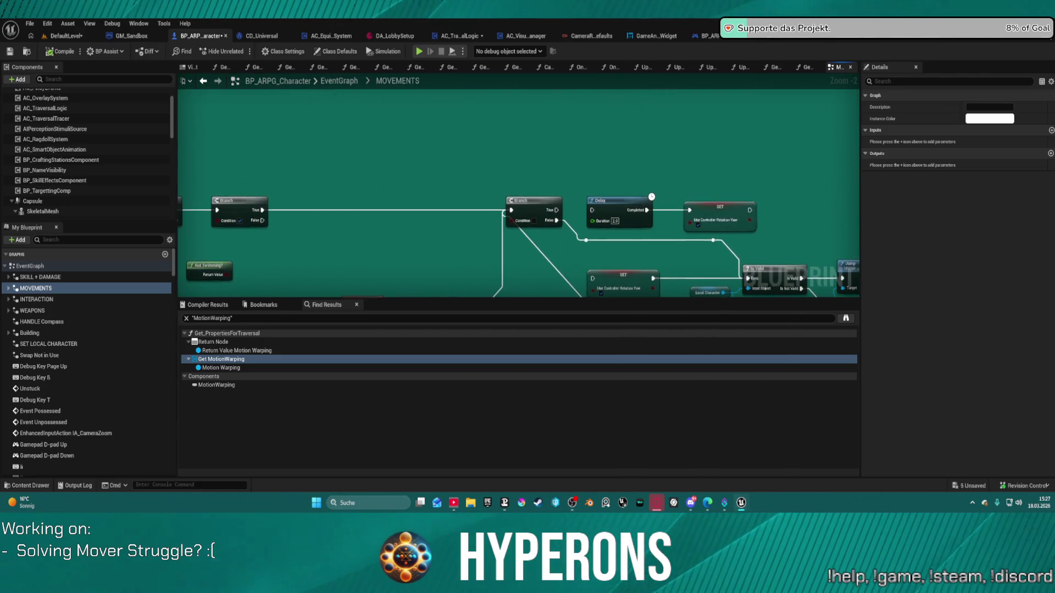
{"action": "scroll", "coordinate": [528, 186], "scroll_direction": "down", "scroll_amount": 3}
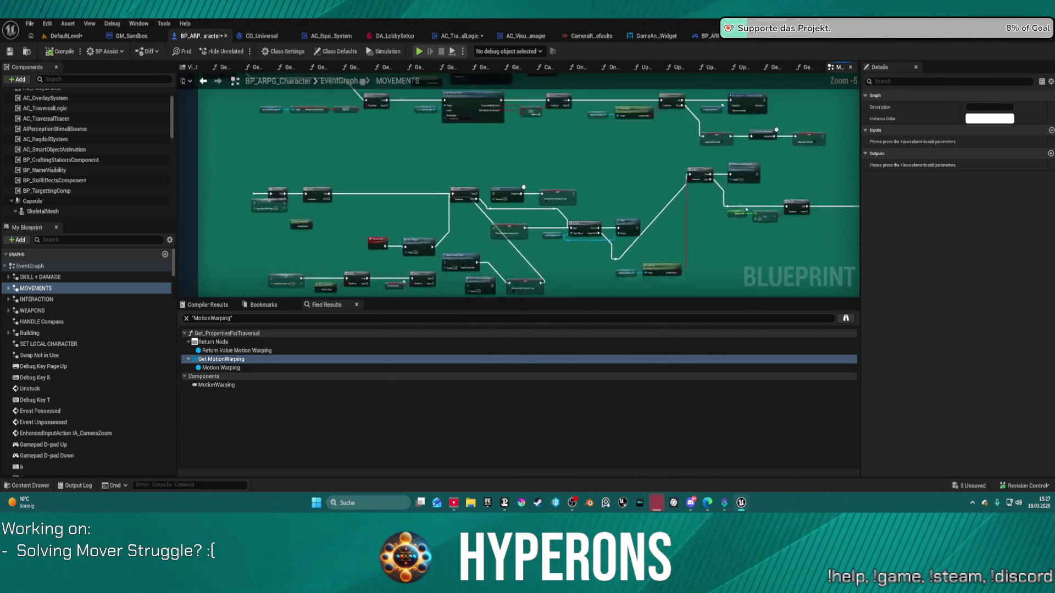
{"action": "scroll", "coordinate": [528, 185], "scroll_direction": "up", "scroll_amount": 2}
{"action": "mouse_move", "coordinate": [445, 190]}
{"action": "left_mouse_down"}
{"action": "mouse_move", "coordinate": [359, 112]}
{"action": "mouse_move", "coordinate": [373, 86]}
{"action": "left_mouse_up"}
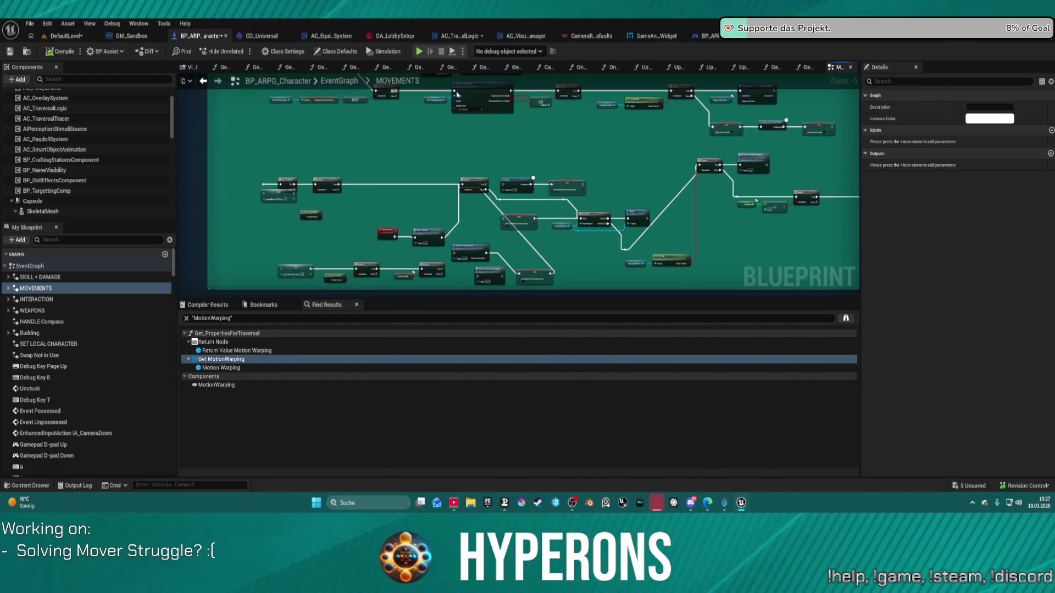
{"action": "scroll", "coordinate": [451, 158], "scroll_direction": "down", "scroll_amount": 1}
{"action": "scroll", "coordinate": [627, 259], "scroll_direction": "down", "scroll_amount": 2}
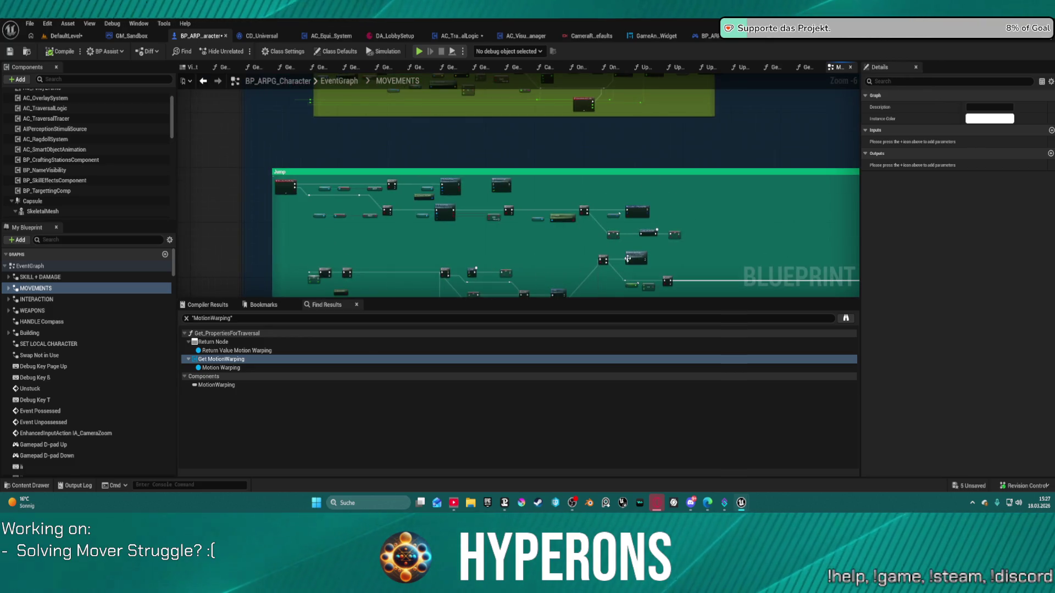
{"action": "scroll", "coordinate": [627, 258], "scroll_direction": "up", "scroll_amount": 3}
{"action": "scroll", "coordinate": [495, 272], "scroll_direction": "up", "scroll_amount": 2}
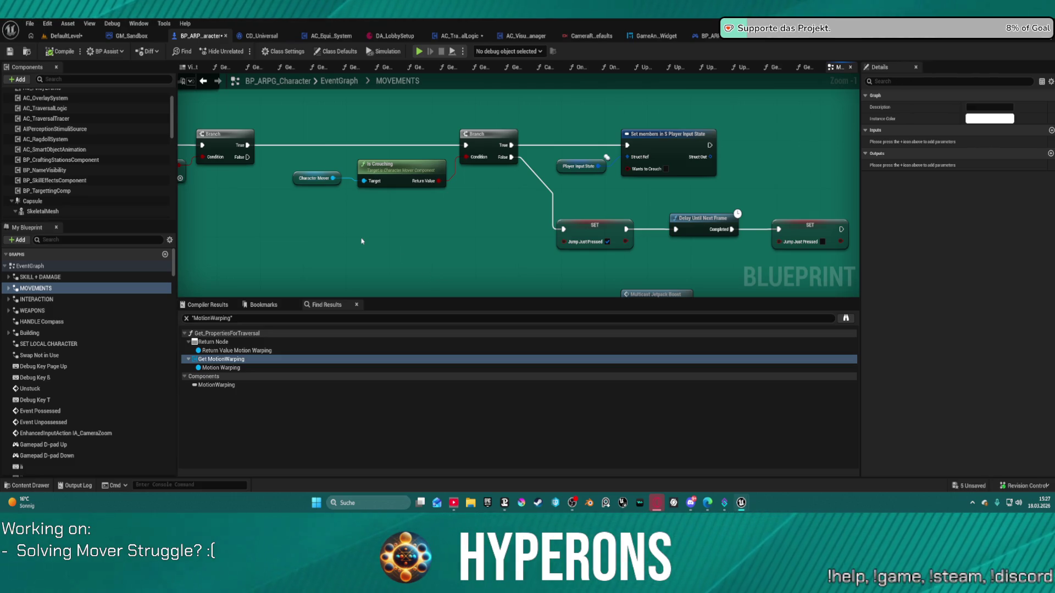
{"action": "mouse_move", "coordinate": [362, 241]}
{"action": "left_mouse_down"}
{"action": "mouse_move", "coordinate": [831, 233]}
{"action": "mouse_move", "coordinate": [834, 272]}
{"action": "left_mouse_up"}
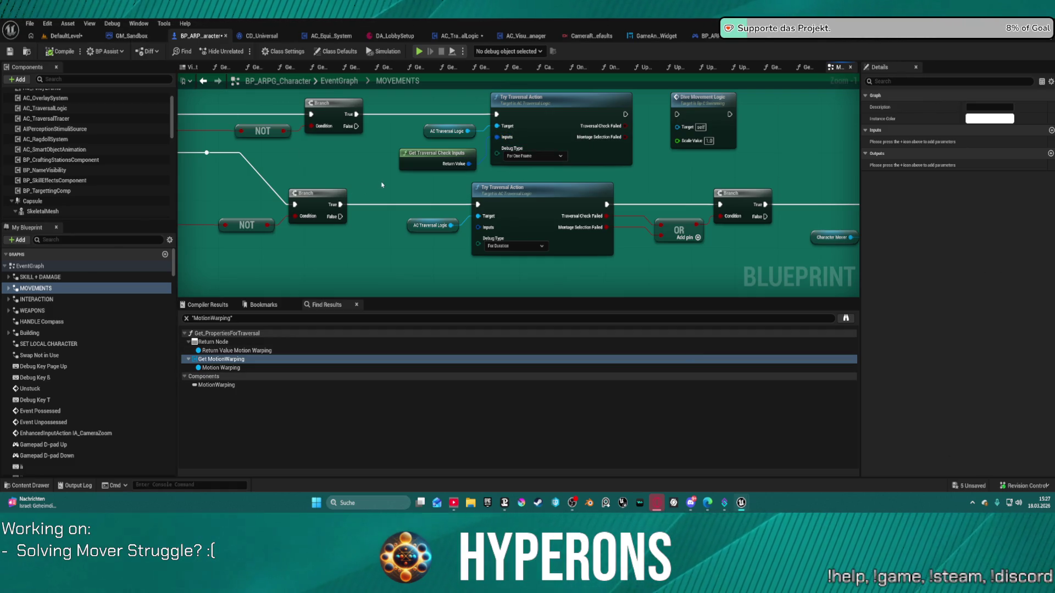
Wire Get Traversal Check Inputs into the lower Try Traversal Action's Inputs, compile and start play
{"action": "left_click_drag", "start_coordinate": [420, 160], "coordinate": [367, 163]}
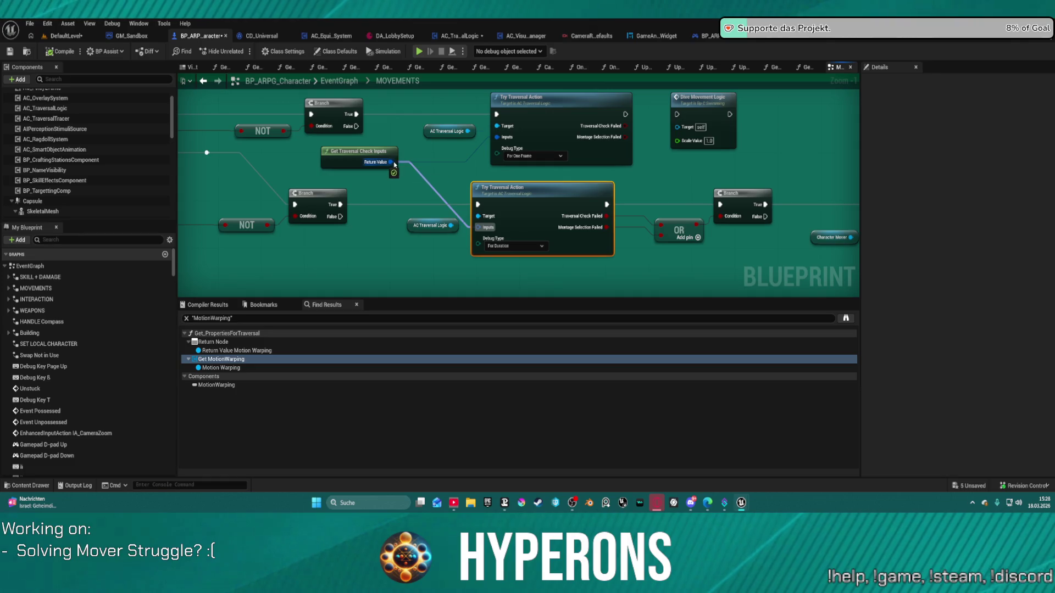
{"action": "left_click_drag", "start_coordinate": [478, 228], "coordinate": [393, 162]}
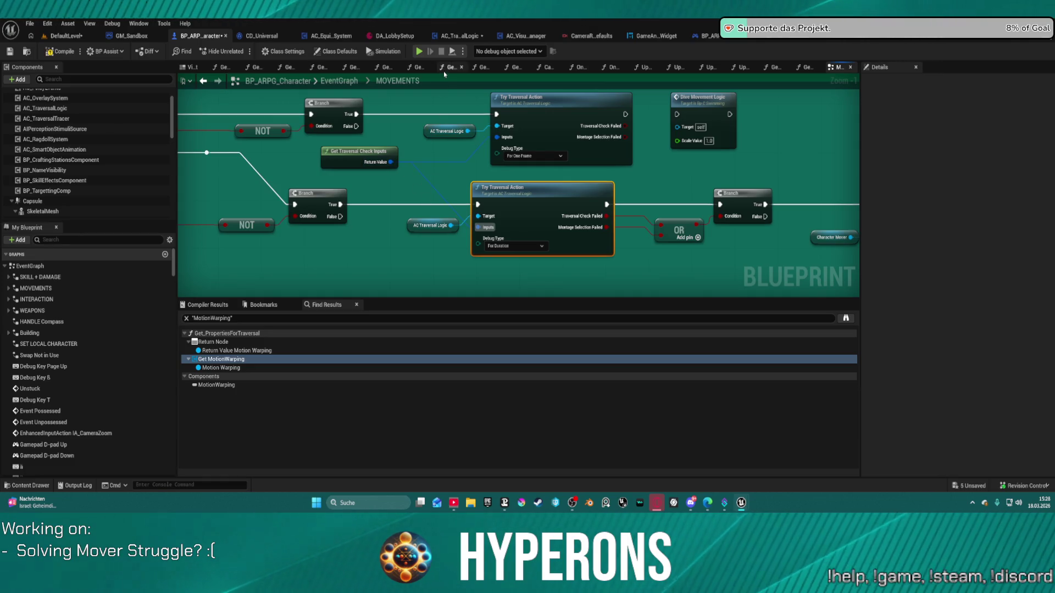
{"action": "key", "text": "F7"}
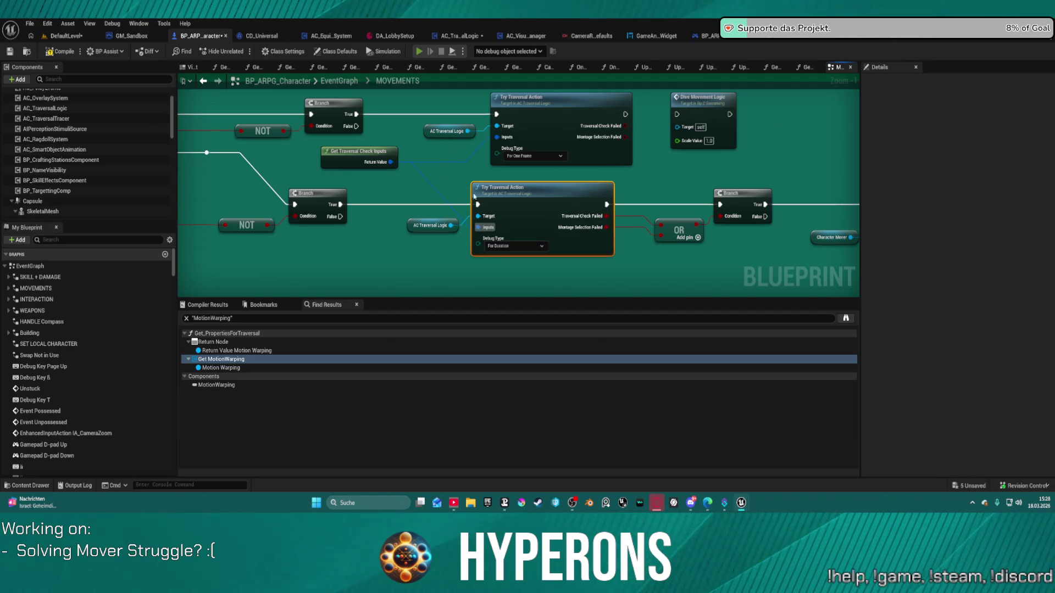
{"action": "key", "text": "alt+p"}
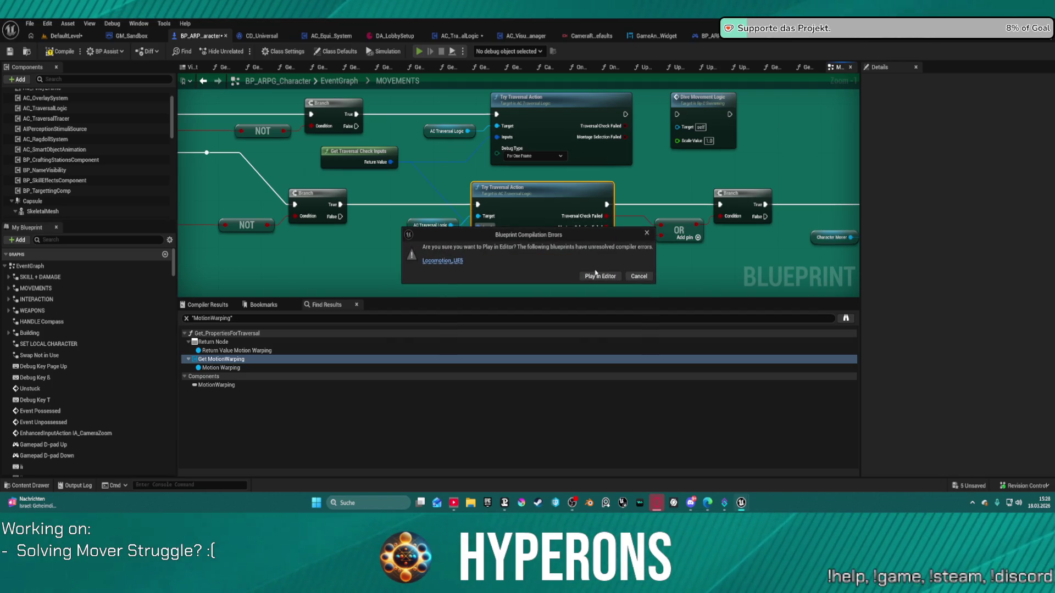
Playtest climbing the 2 M, 1.5 M and white blocks despite compile errors, then stop the preview
{"action": "left_click", "coordinate": [603, 277]}
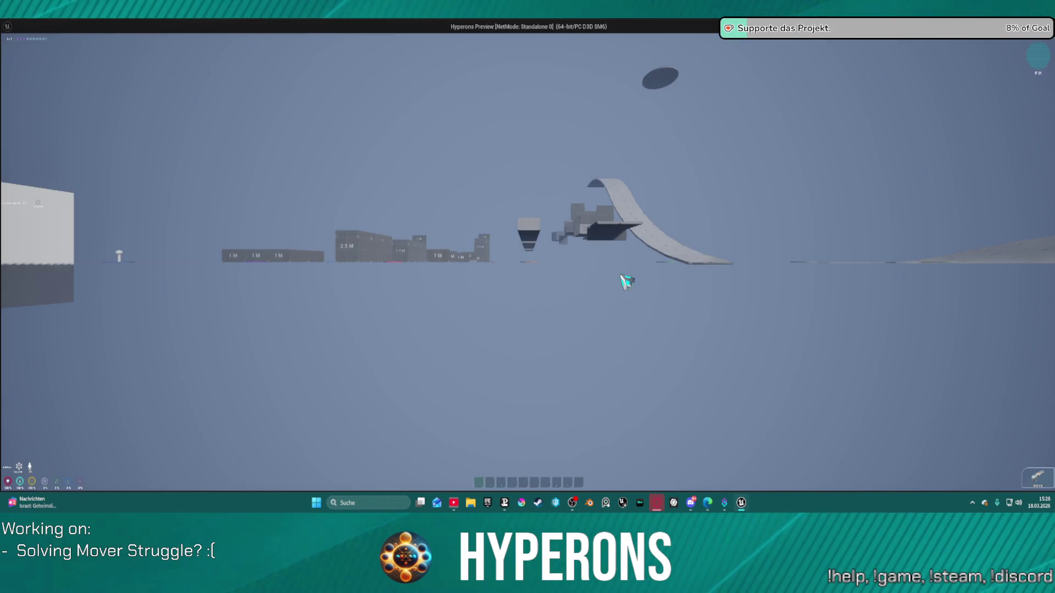
{"action": "key", "text": "w"}
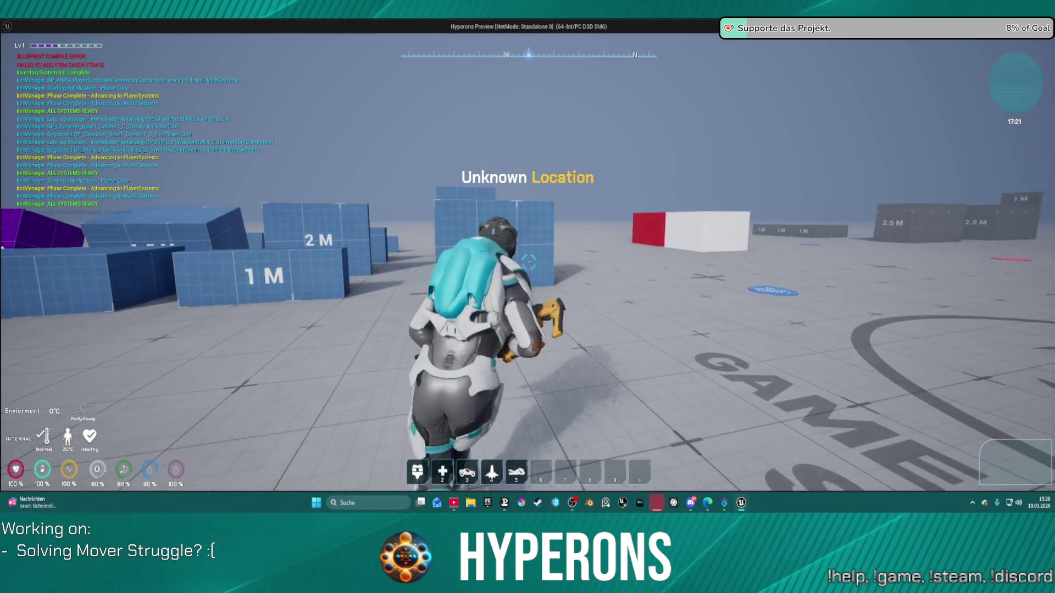
{"action": "key", "text": "w"}
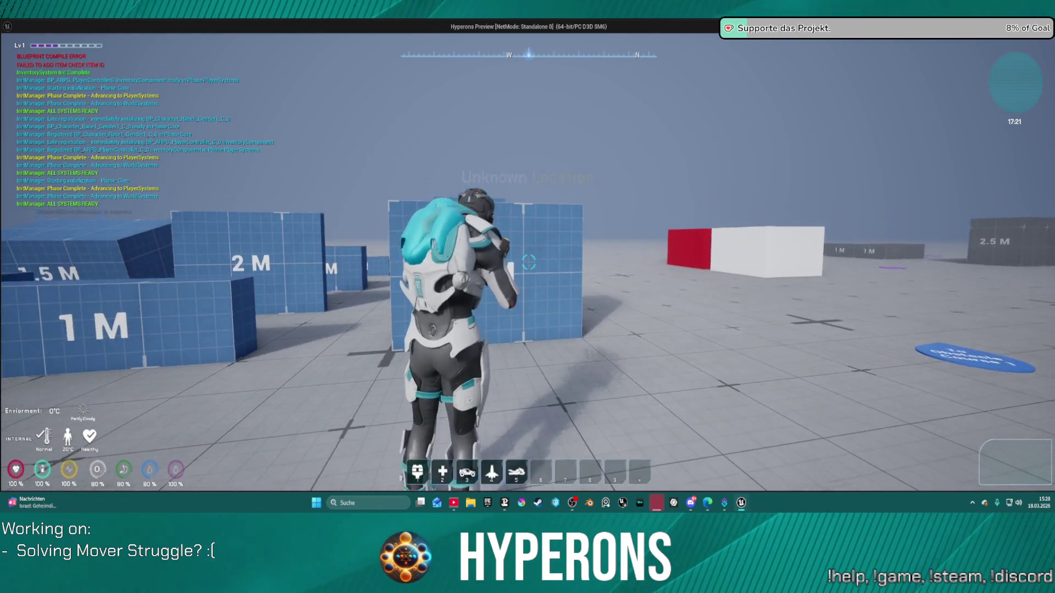
{"action": "key", "text": "w"}
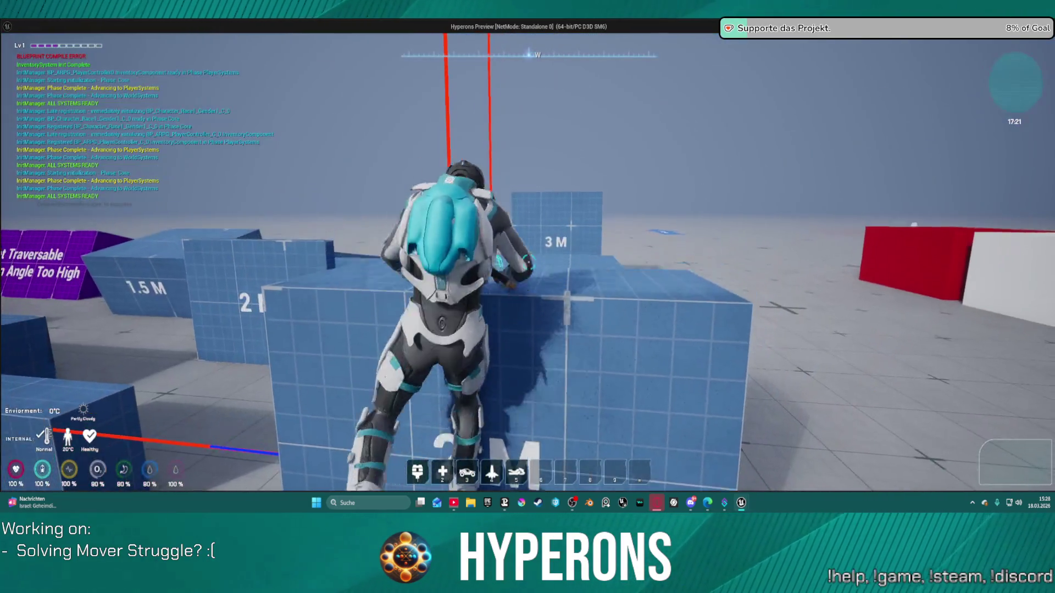
{"action": "key", "text": "w"}
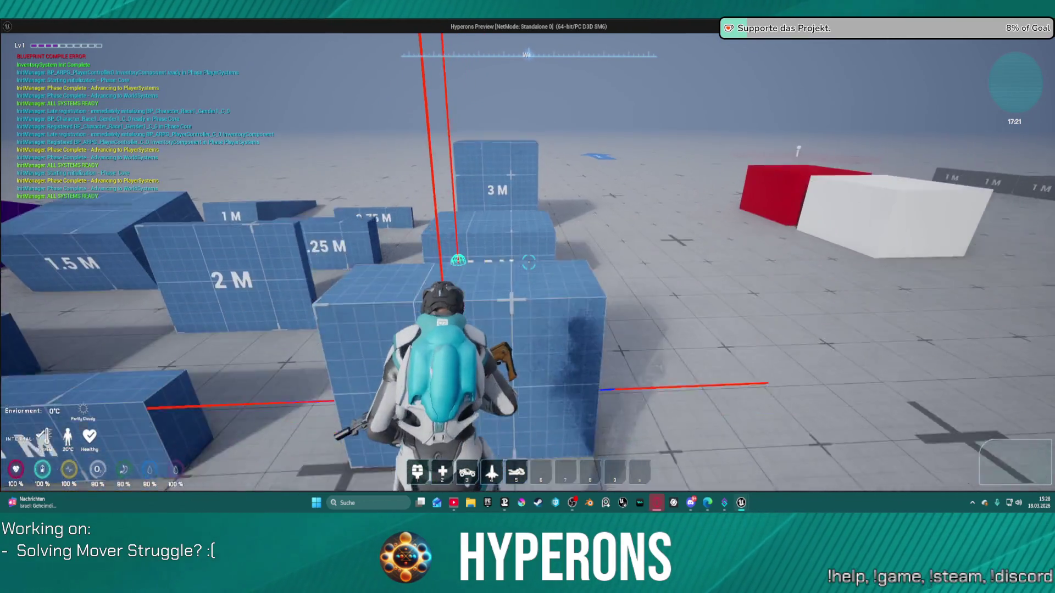
{"action": "key", "text": "w"}
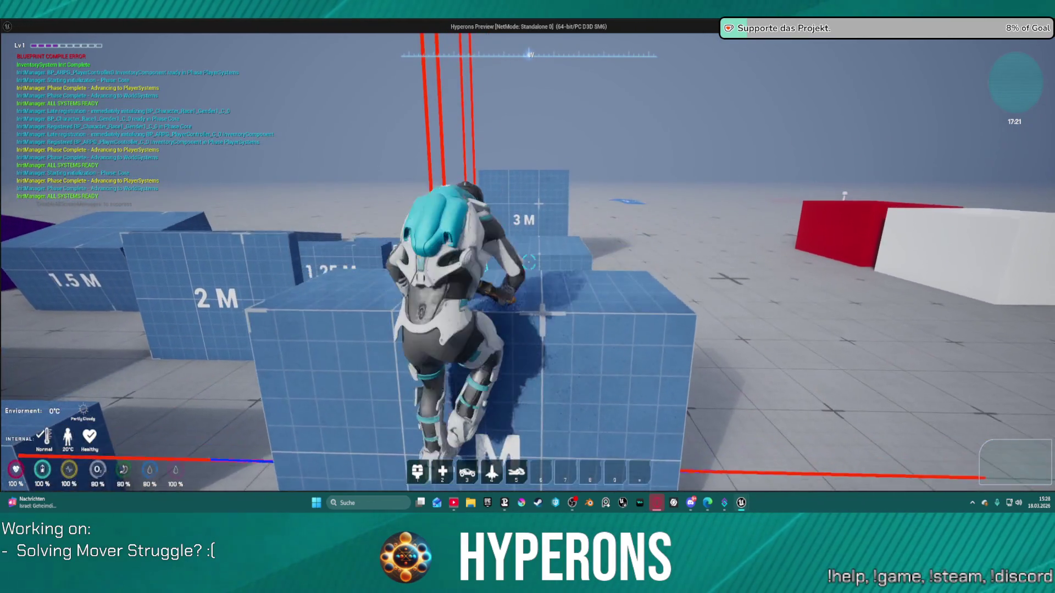
{"action": "key", "text": "w"}
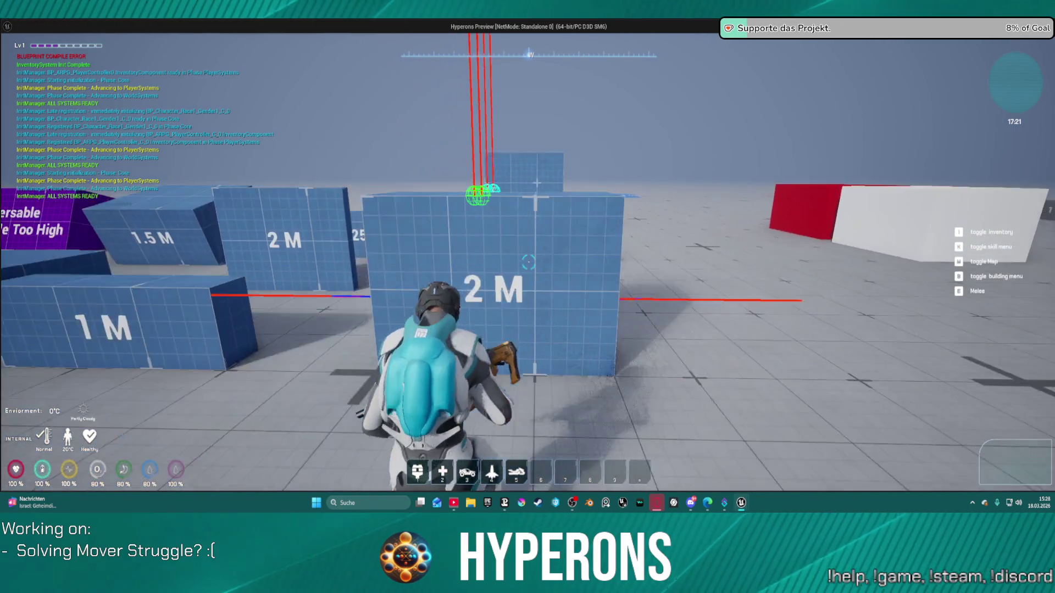
{"action": "key", "text": "w"}
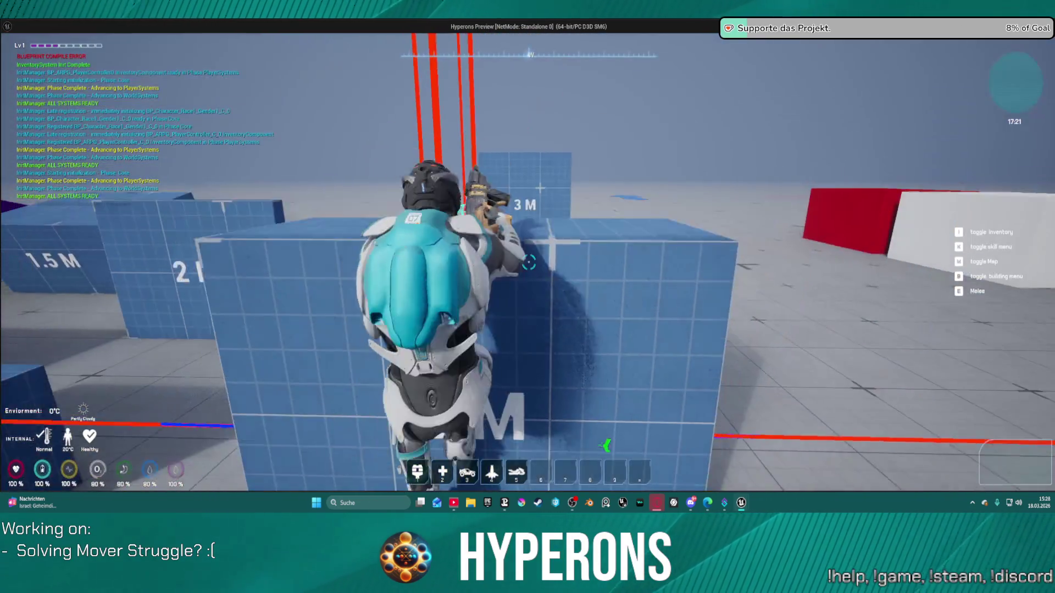
{"action": "key", "text": "w"}
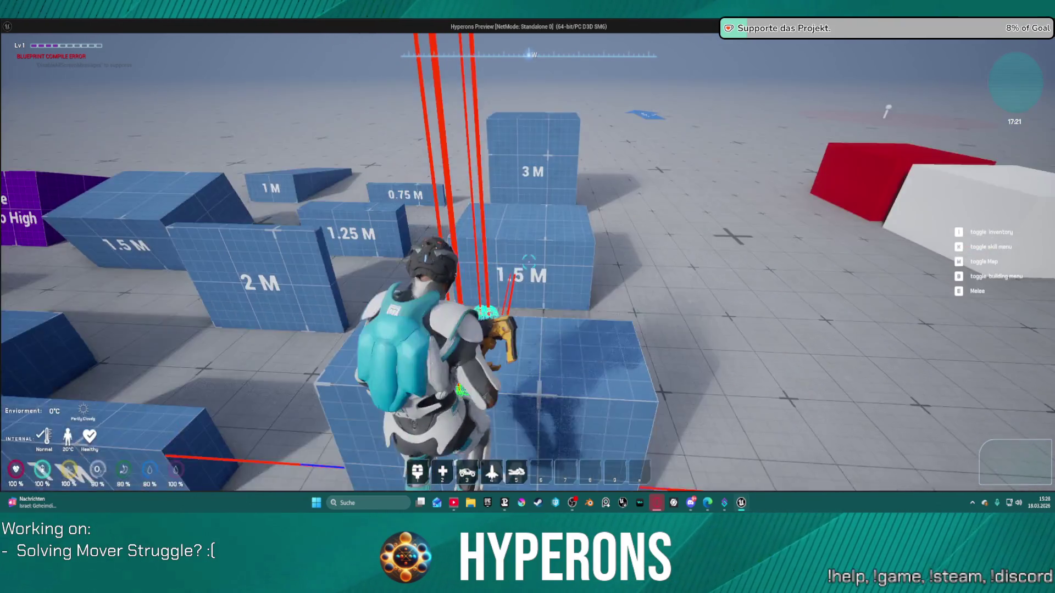
{"action": "key", "text": "w"}
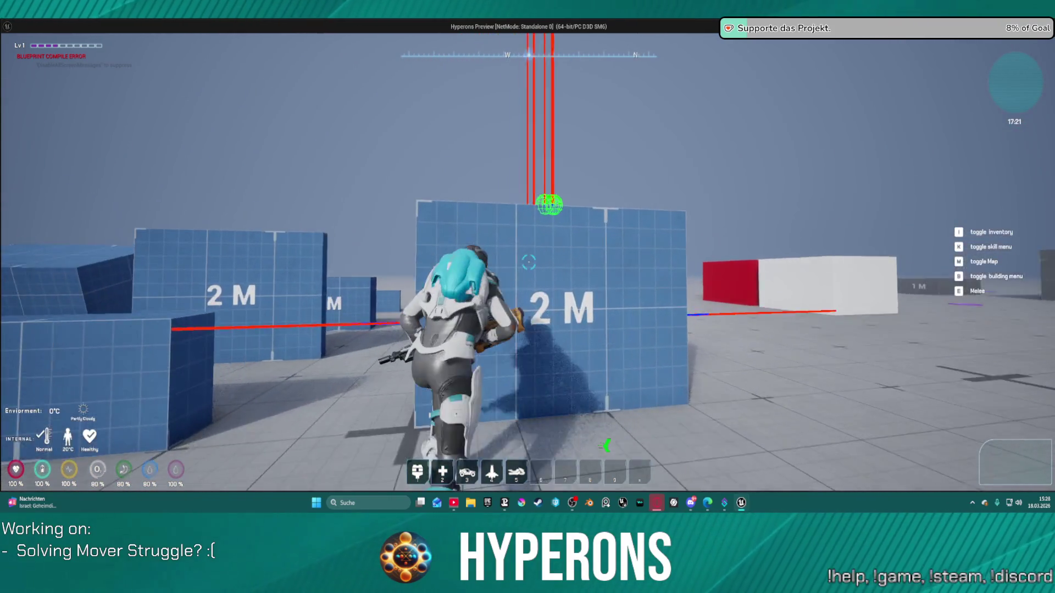
{"action": "key", "text": "s"}
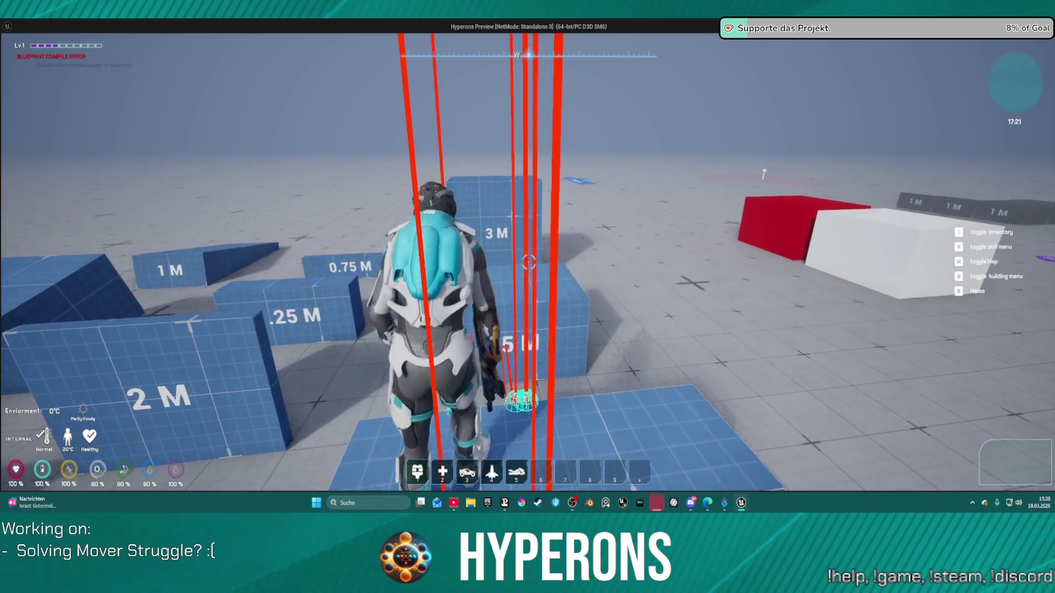
{"action": "key", "text": "w"}
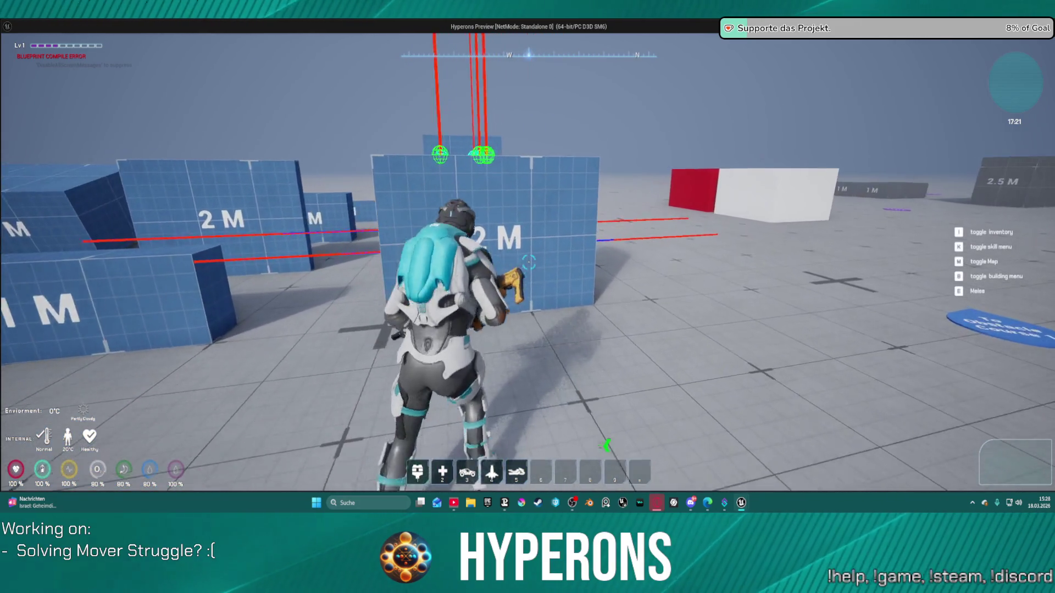
{"action": "key", "text": "s"}
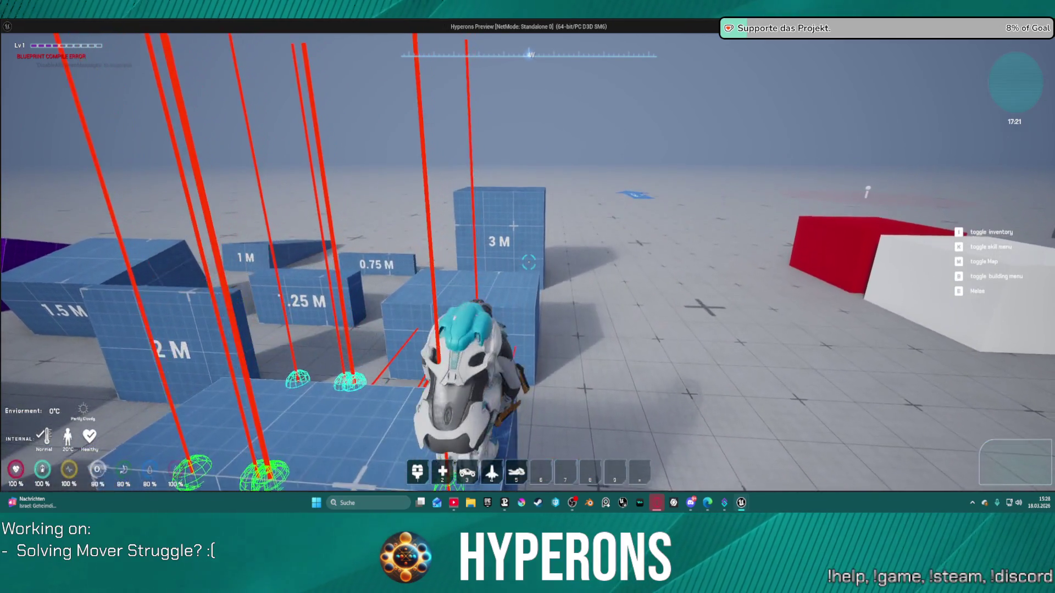
{"action": "key", "text": "w"}
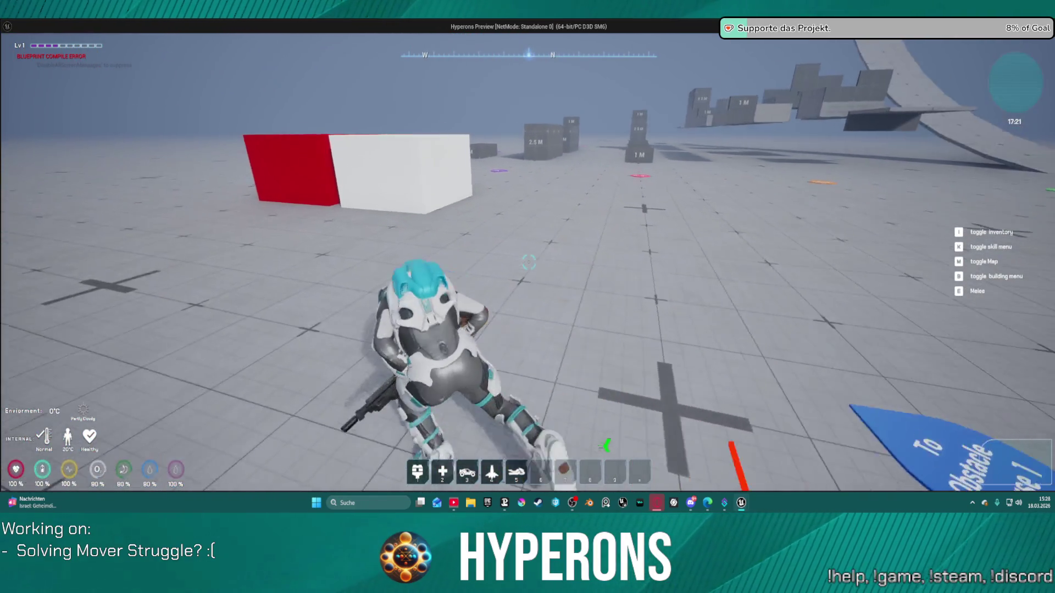
{"action": "key", "text": "w"}
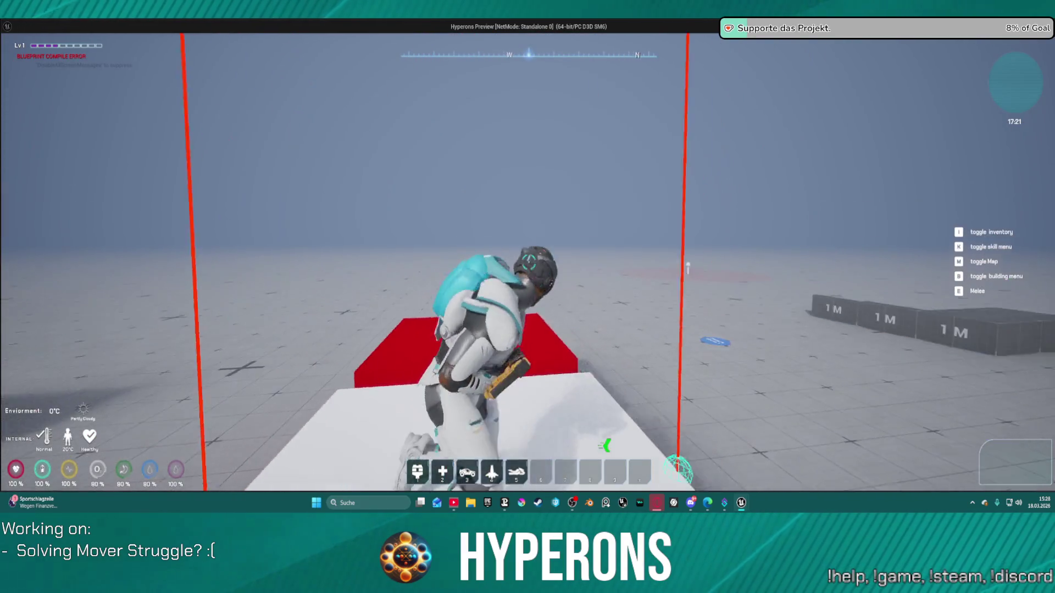
{"action": "key", "text": "Escape"}
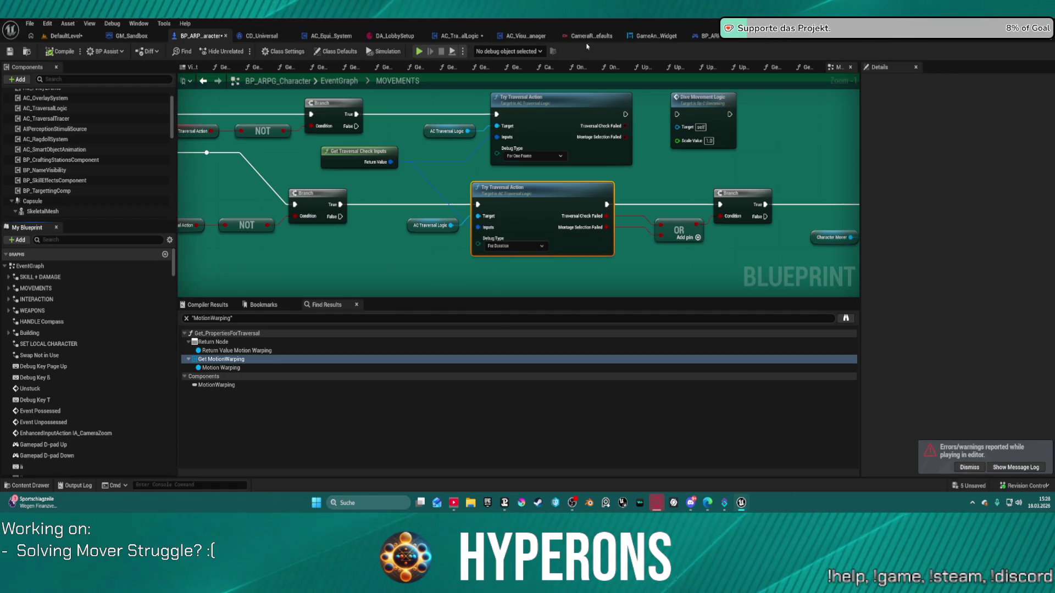
{"action": "left_click", "coordinate": [590, 35]}
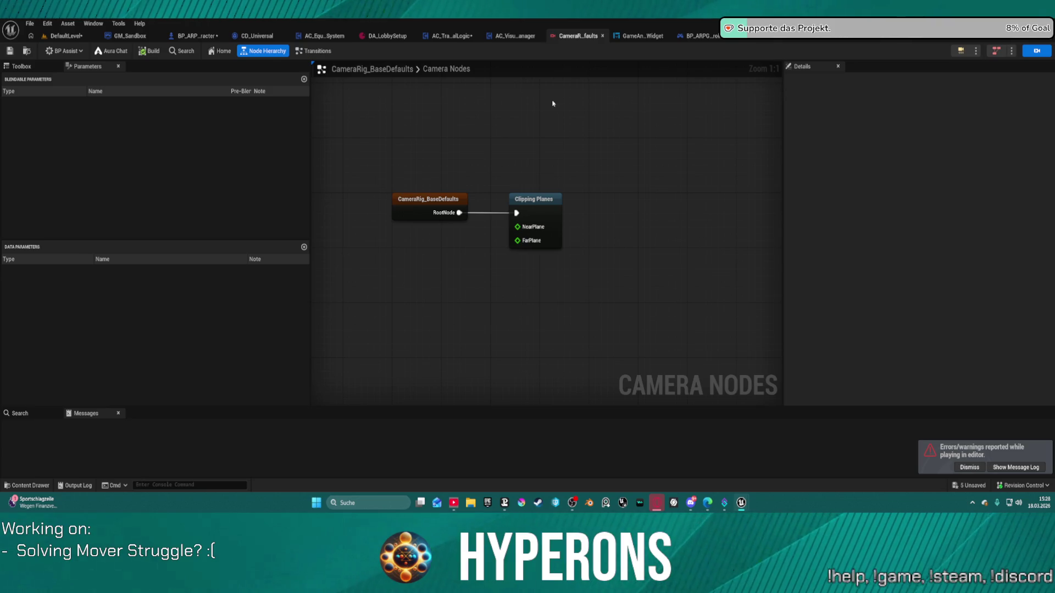
{"action": "left_click", "coordinate": [127, 36]}
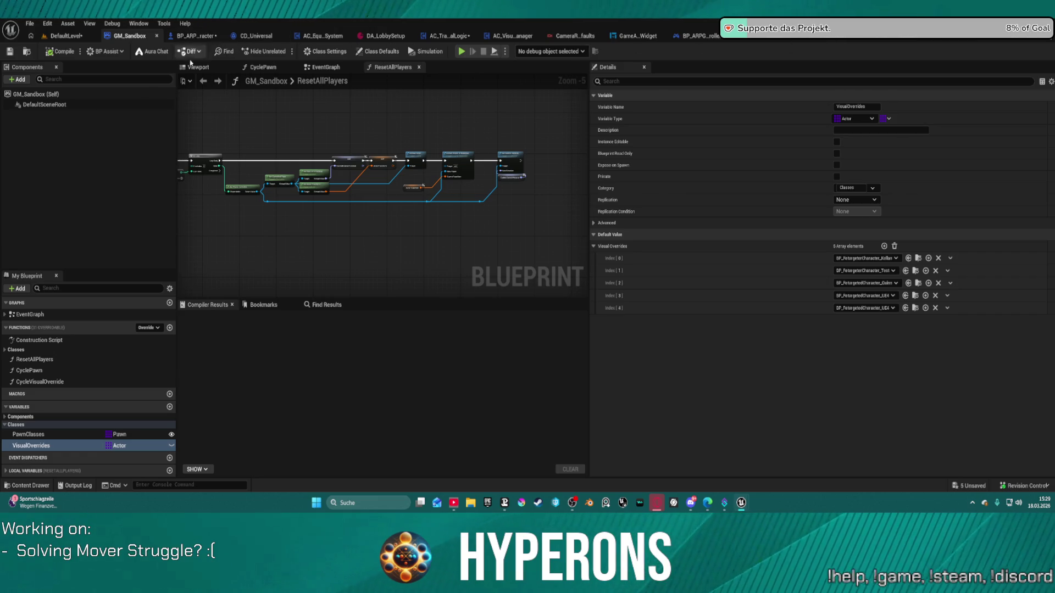
{"action": "left_click", "coordinate": [178, 37]}
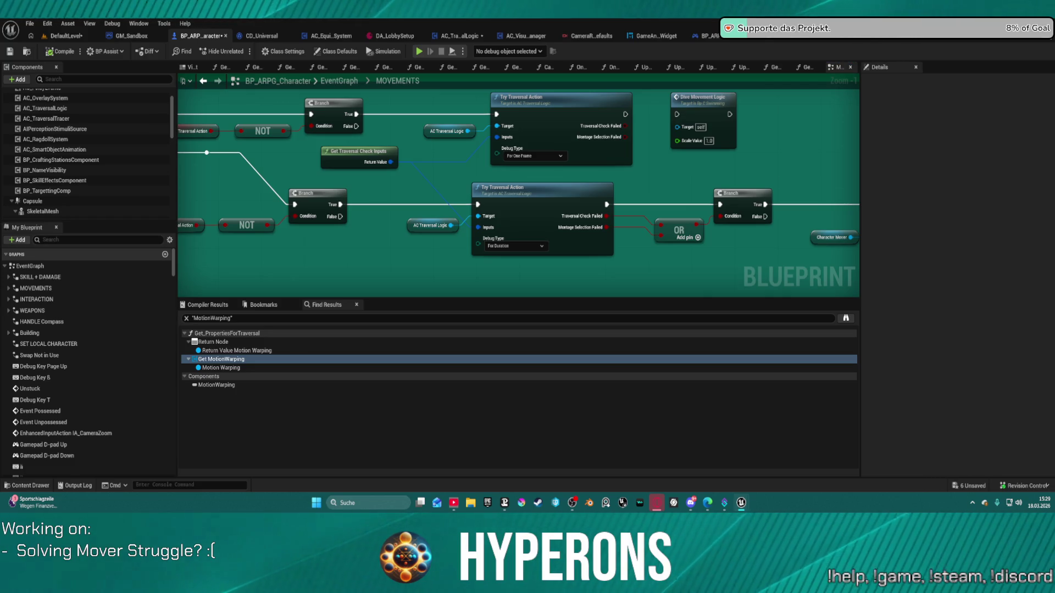
{"action": "left_click_drag", "start_coordinate": [662, 177], "coordinate": [528, 185]}
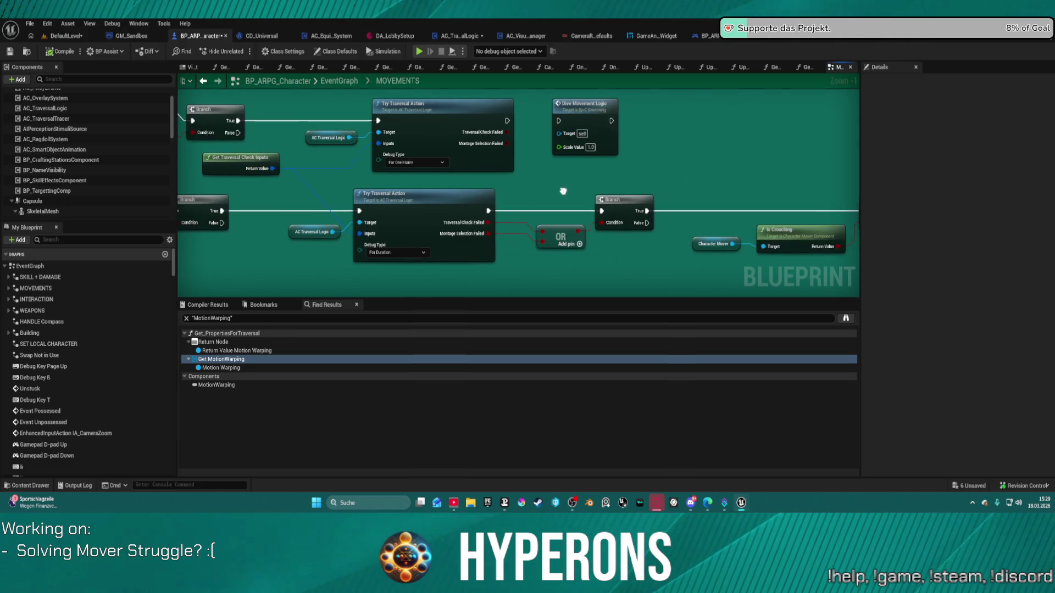
{"action": "scroll", "coordinate": [528, 186], "scroll_direction": "down", "scroll_amount": 1}
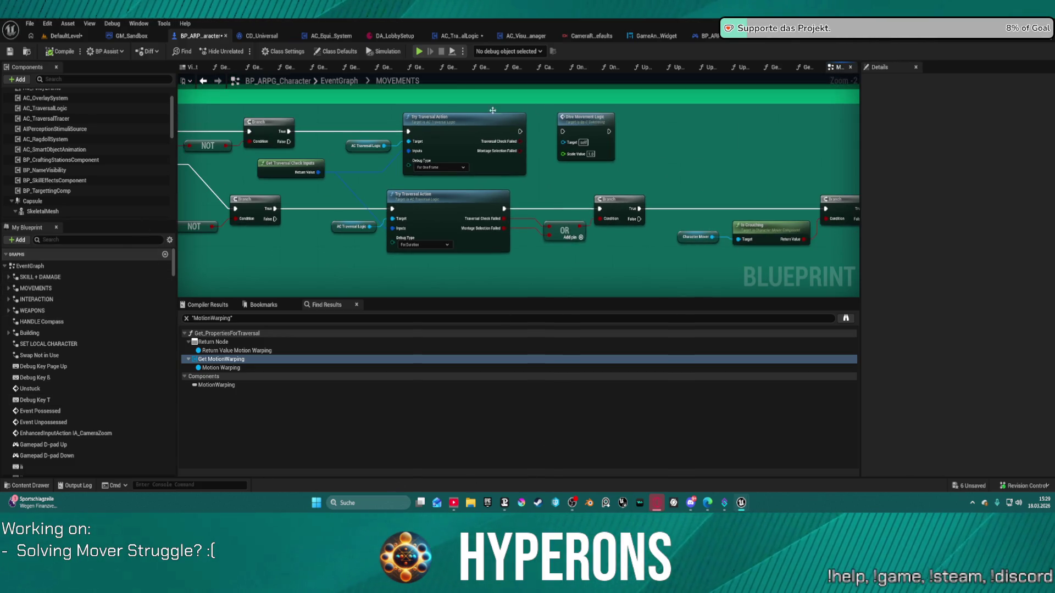
{"action": "left_click", "coordinate": [572, 38]}
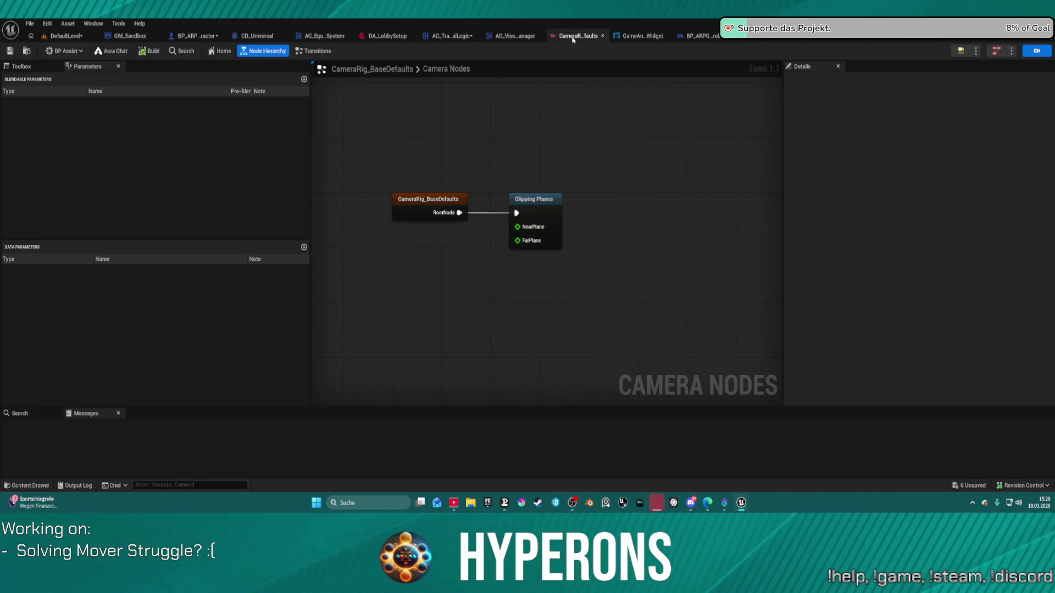
{"action": "left_click", "coordinate": [642, 37]}
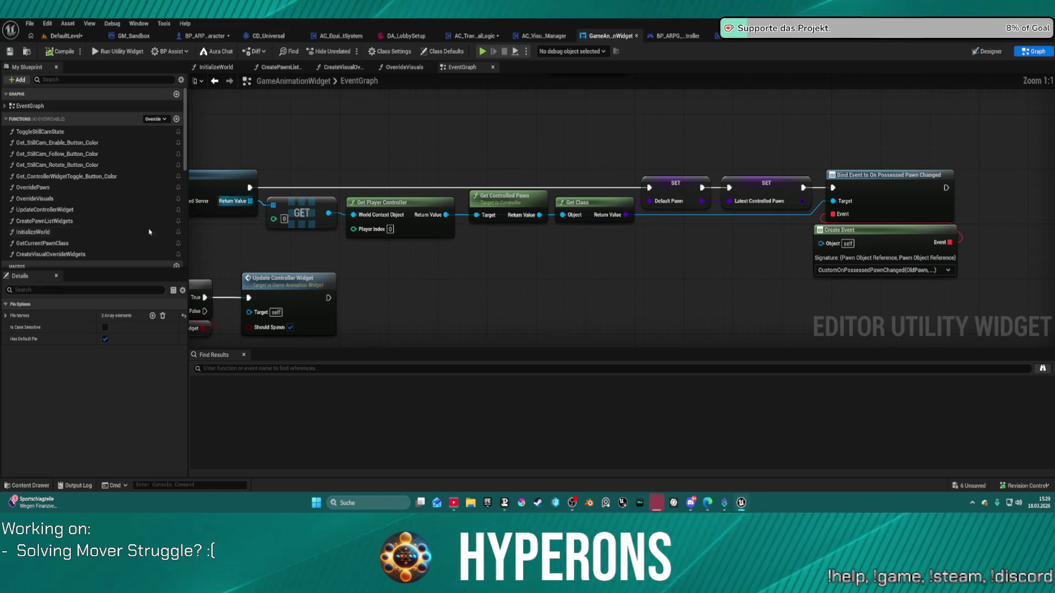
{"action": "left_click", "coordinate": [196, 36]}
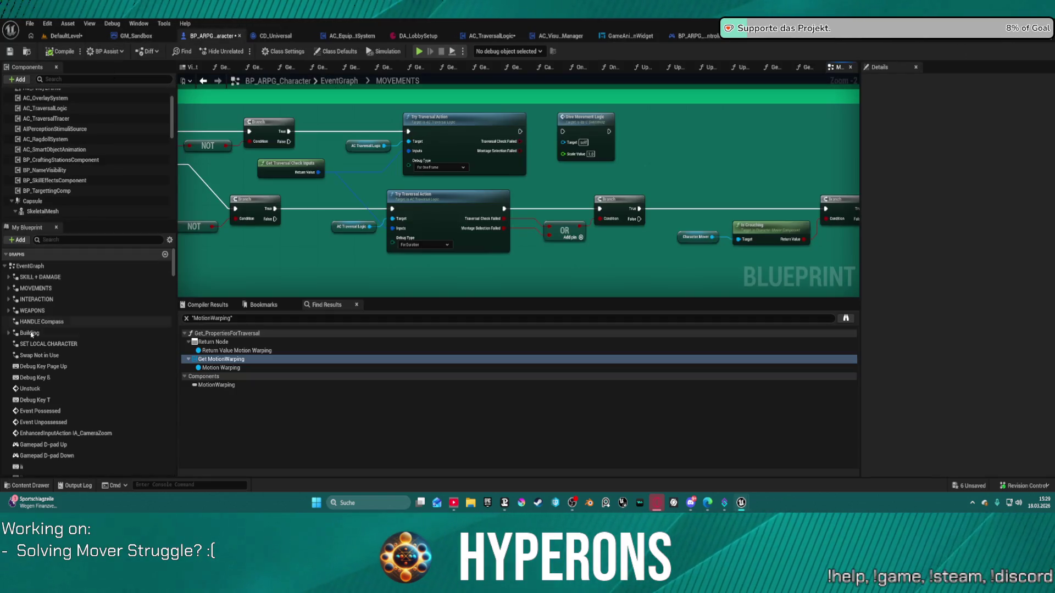
{"action": "scroll", "coordinate": [47, 206], "scroll_direction": "down", "scroll_amount": 2}
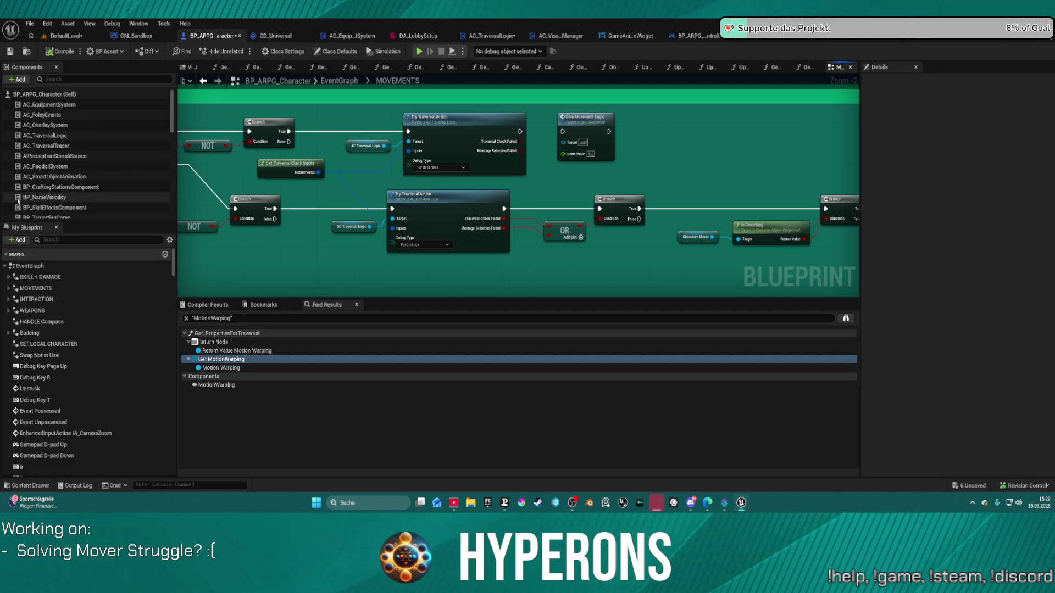
{"action": "scroll", "coordinate": [49, 189], "scroll_direction": "down", "scroll_amount": 2}
{"action": "scroll", "coordinate": [52, 173], "scroll_direction": "down", "scroll_amount": 2}
{"action": "scroll", "coordinate": [55, 152], "scroll_direction": "down", "scroll_amount": 2}
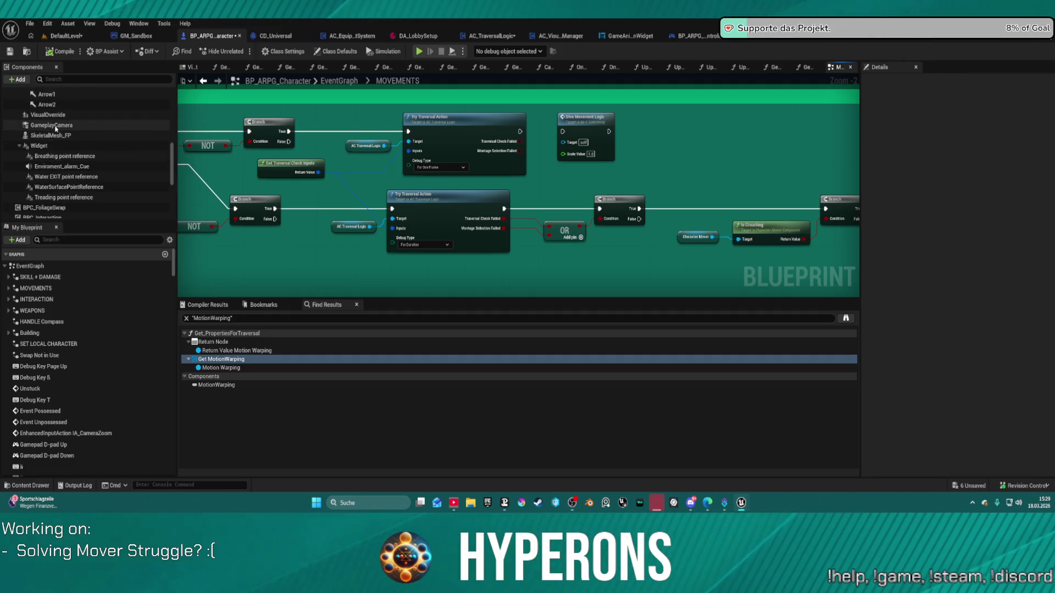
Open the CDA_Universal asset from the GameplayCamera component and maximize its editor
{"action": "left_click", "coordinate": [52, 124]}
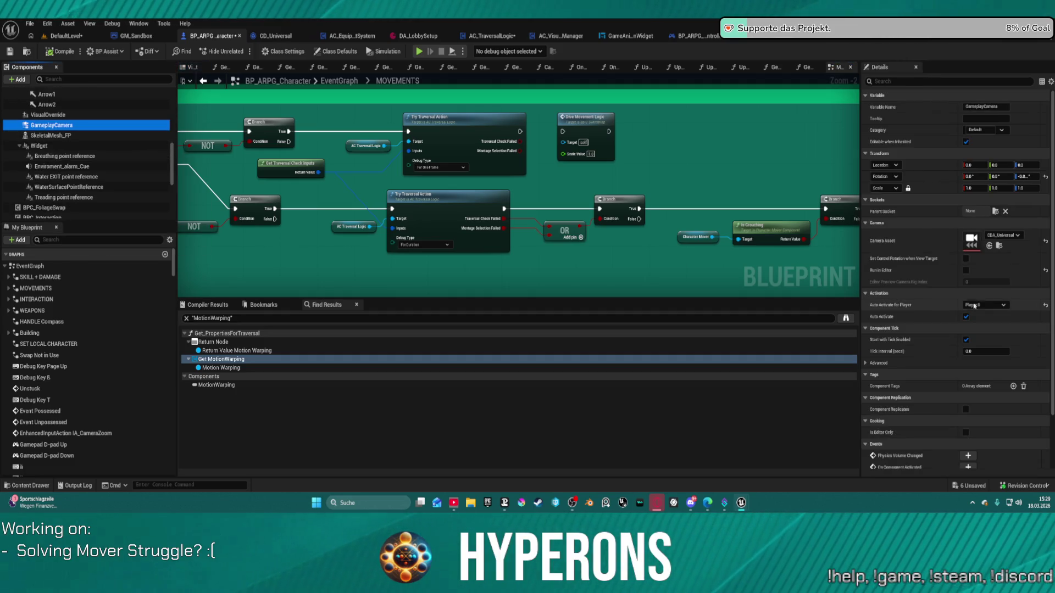
{"action": "double_click", "coordinate": [972, 239]}
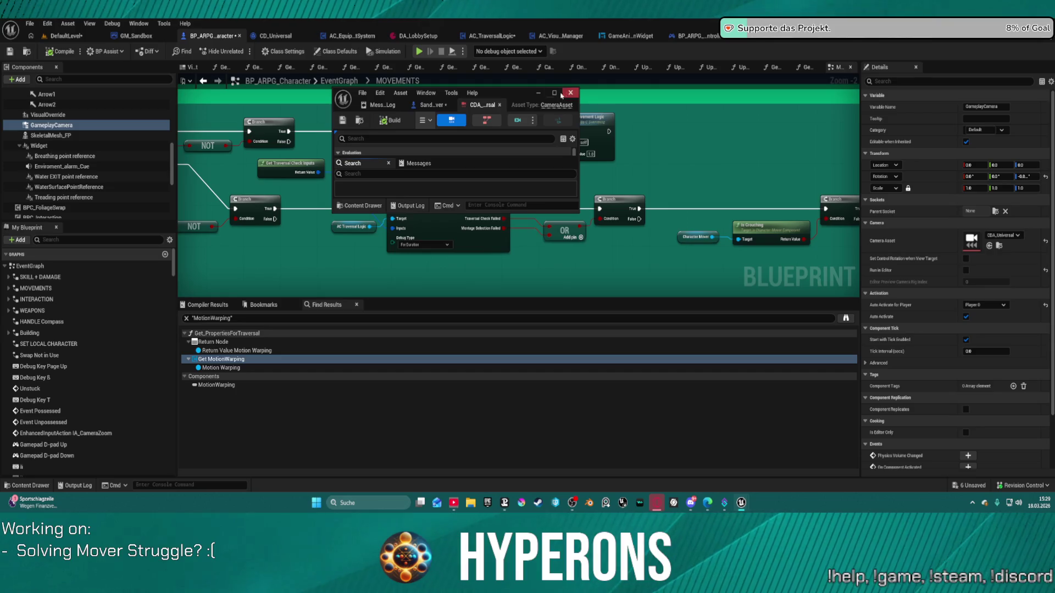
{"action": "left_click", "coordinate": [554, 93]}
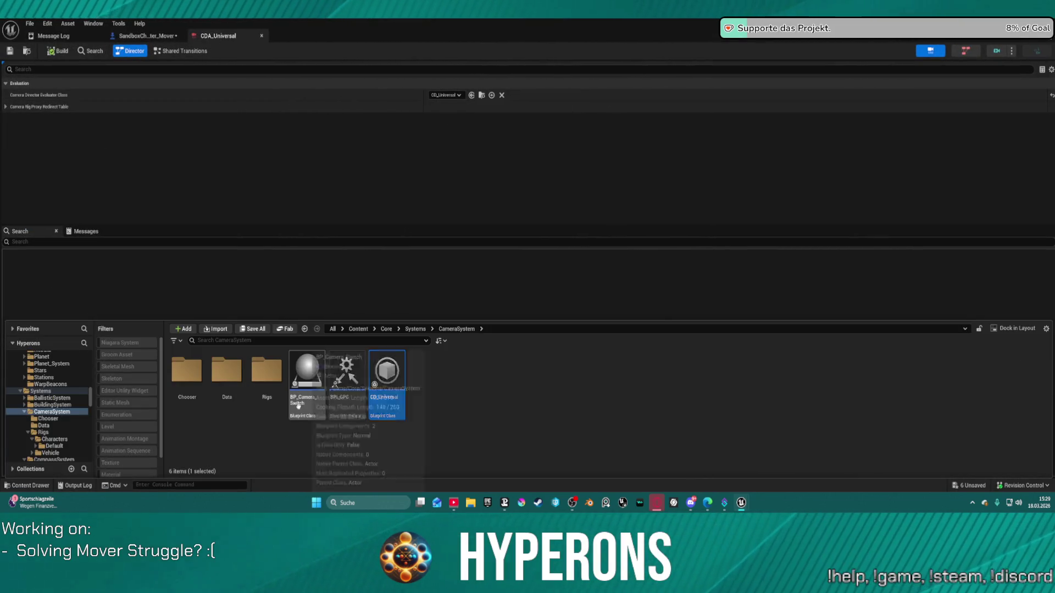
Browse to CameraSystem > Rigs > Characters > Default to list its camera rig assets
{"action": "double_click", "coordinate": [267, 371]}
{"action": "double_click", "coordinate": [194, 378]}
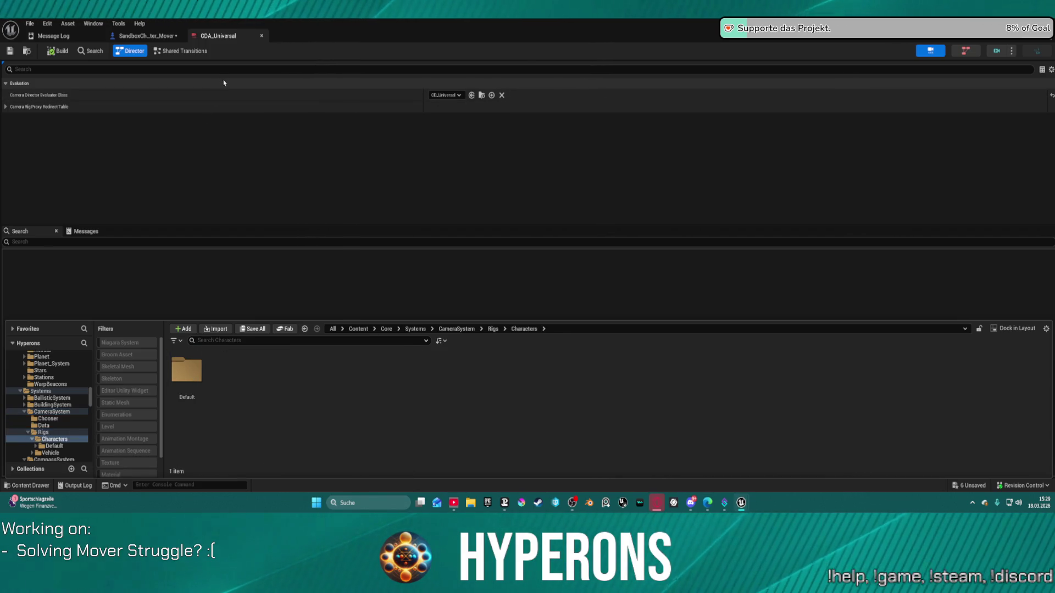
{"action": "scroll", "coordinate": [58, 387], "scroll_direction": "up", "scroll_amount": 5}
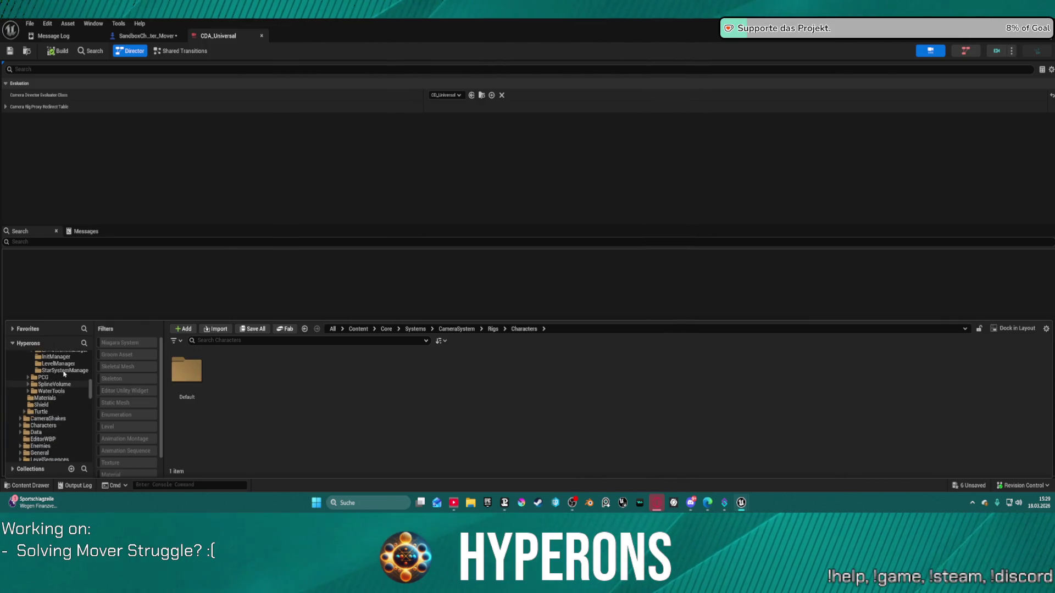
{"action": "scroll", "coordinate": [62, 372], "scroll_direction": "up", "scroll_amount": 5}
{"action": "scroll", "coordinate": [59, 375], "scroll_direction": "up", "scroll_amount": 3}
{"action": "scroll", "coordinate": [53, 383], "scroll_direction": "up", "scroll_amount": 3}
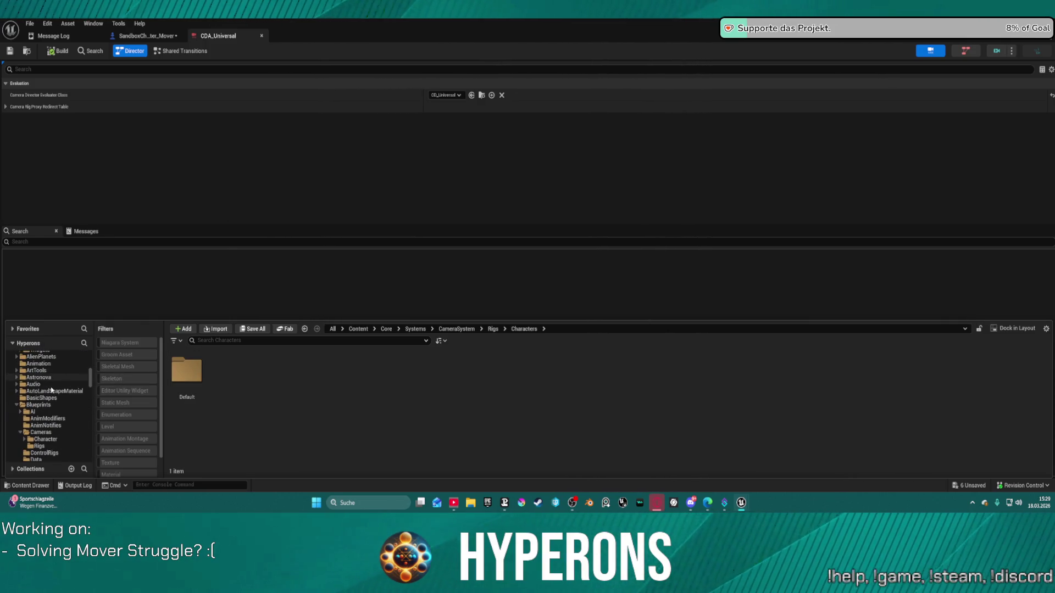
{"action": "scroll", "coordinate": [47, 392], "scroll_direction": "up", "scroll_amount": 3}
{"action": "scroll", "coordinate": [46, 392], "scroll_direction": "down", "scroll_amount": 3}
{"action": "scroll", "coordinate": [52, 392], "scroll_direction": "down", "scroll_amount": 3}
{"action": "scroll", "coordinate": [56, 391], "scroll_direction": "down", "scroll_amount": 3}
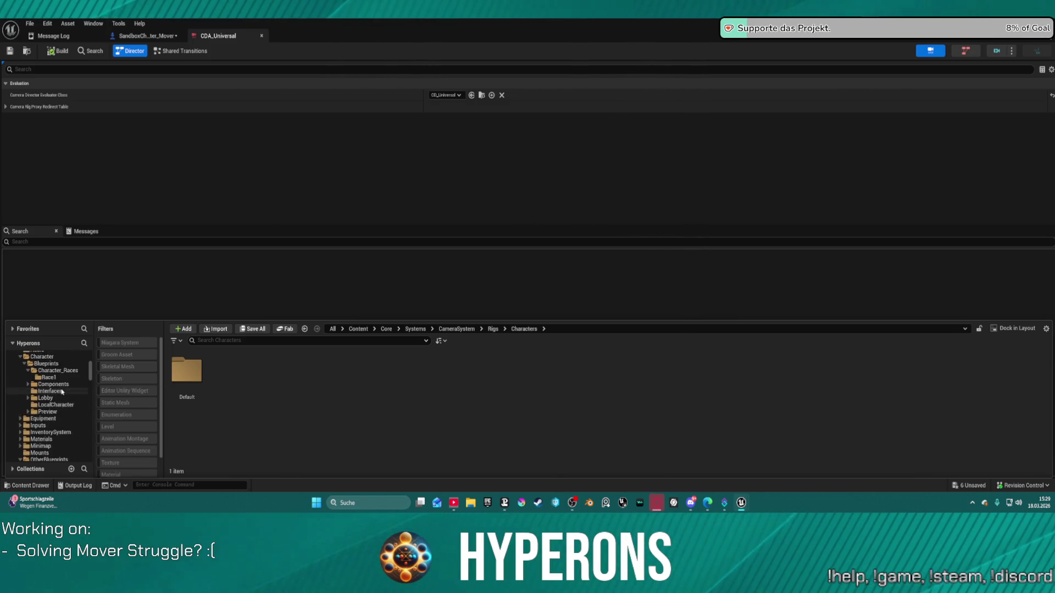
{"action": "scroll", "coordinate": [62, 392], "scroll_direction": "down", "scroll_amount": 3}
{"action": "scroll", "coordinate": [61, 391], "scroll_direction": "down", "scroll_amount": 2}
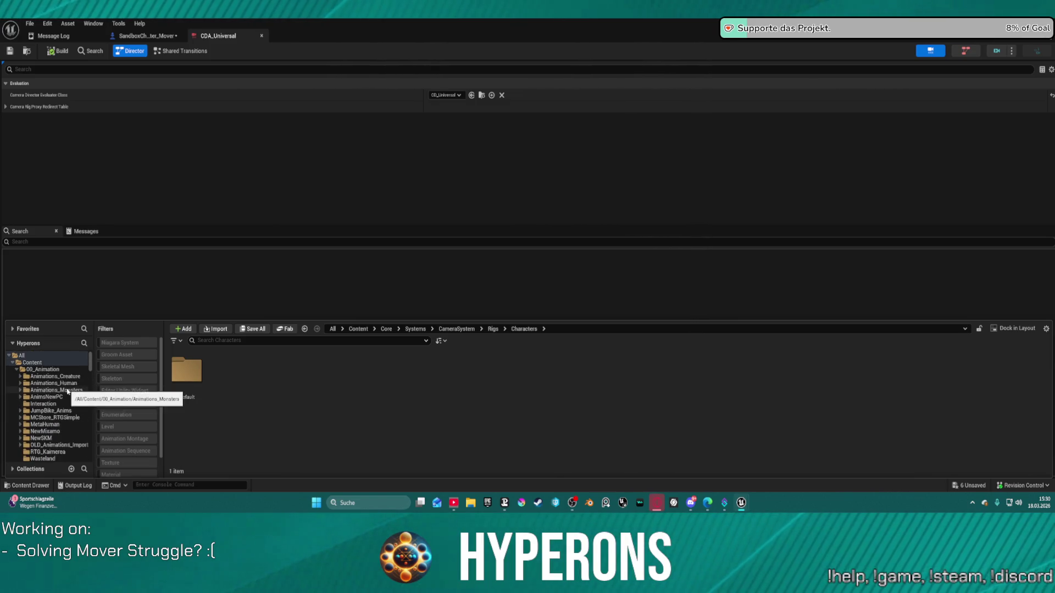
{"action": "scroll", "coordinate": [70, 389], "scroll_direction": "down", "scroll_amount": 1}
{"action": "scroll", "coordinate": [69, 391], "scroll_direction": "down", "scroll_amount": 3}
{"action": "scroll", "coordinate": [69, 389], "scroll_direction": "down", "scroll_amount": 2}
{"action": "scroll", "coordinate": [68, 389], "scroll_direction": "down", "scroll_amount": 3}
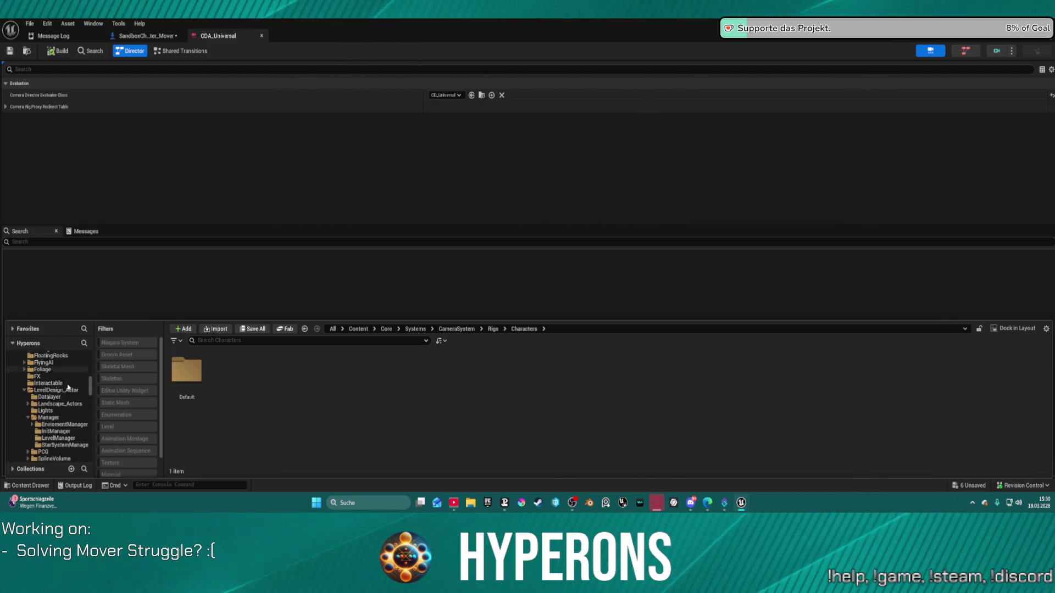
{"action": "scroll", "coordinate": [67, 388], "scroll_direction": "down", "scroll_amount": 3}
{"action": "scroll", "coordinate": [67, 391], "scroll_direction": "down", "scroll_amount": 2}
{"action": "scroll", "coordinate": [69, 400], "scroll_direction": "down", "scroll_amount": 2}
{"action": "scroll", "coordinate": [70, 412], "scroll_direction": "down", "scroll_amount": 1}
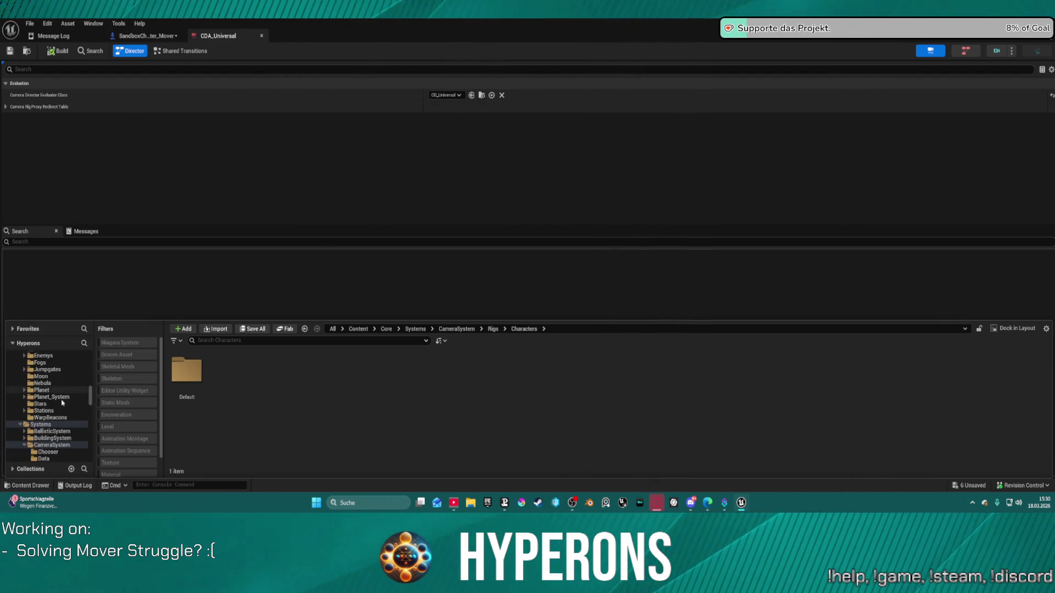
{"action": "scroll", "coordinate": [72, 429], "scroll_direction": "down", "scroll_amount": 2}
{"action": "scroll", "coordinate": [78, 437], "scroll_direction": "down", "scroll_amount": 2}
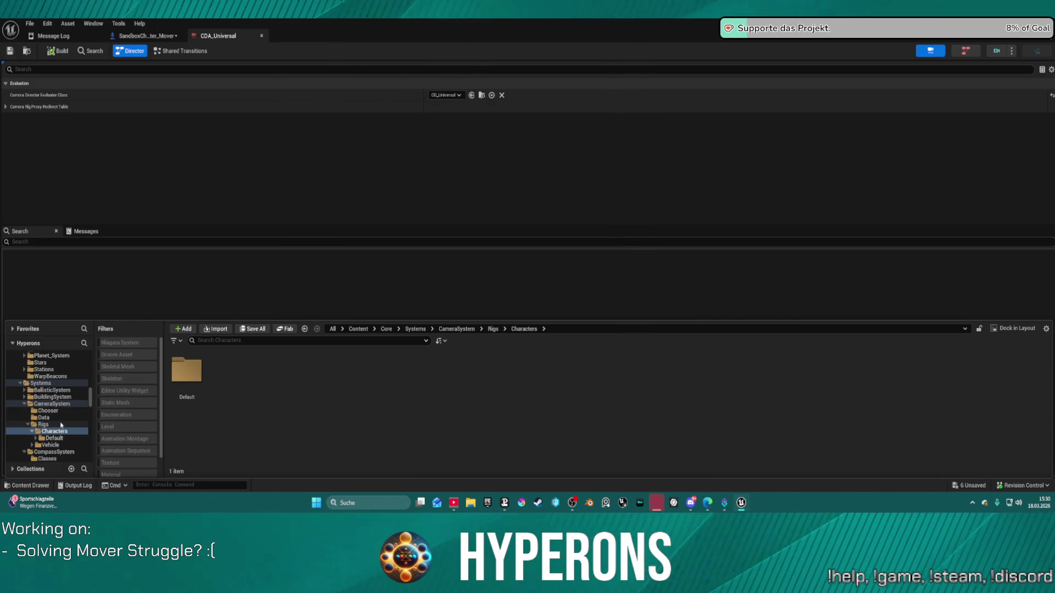
{"action": "left_click", "coordinate": [60, 424]}
{"action": "left_click", "coordinate": [55, 429]}
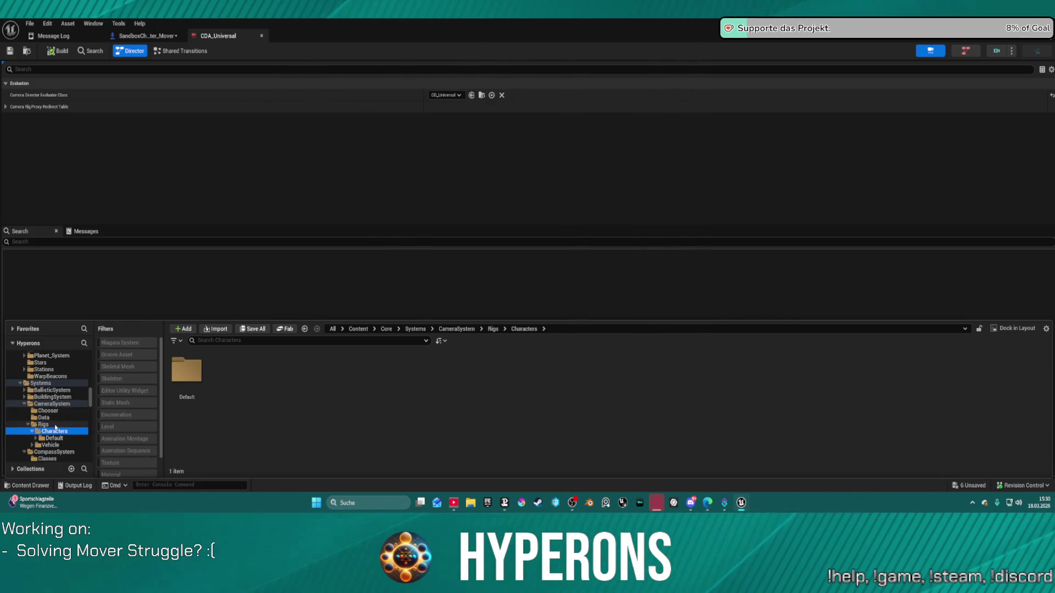
{"action": "left_click_drag", "start_coordinate": [55, 429], "coordinate": [55, 438]}
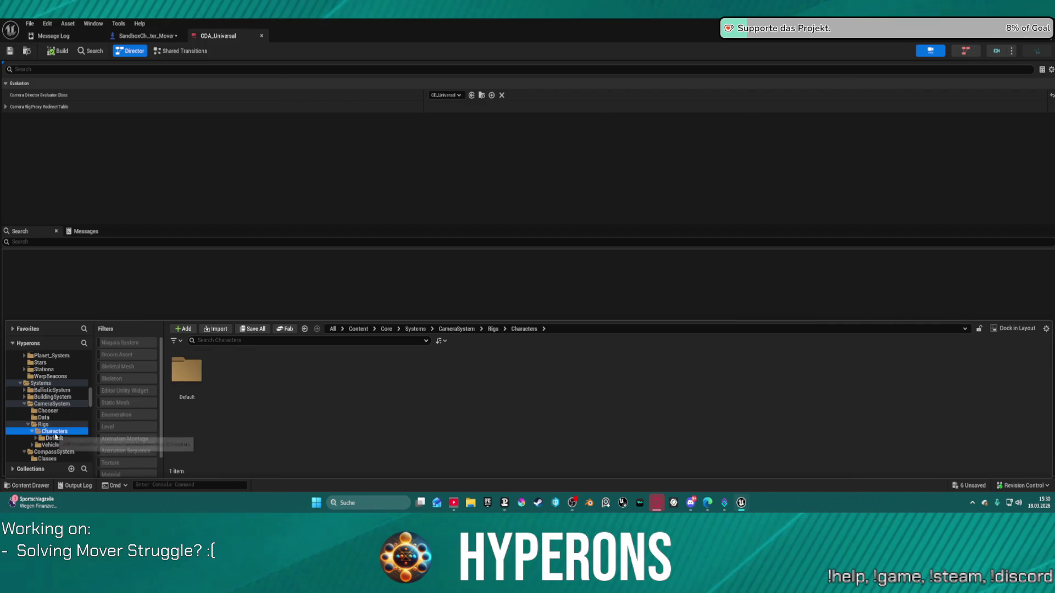
{"action": "left_click", "coordinate": [56, 439]}
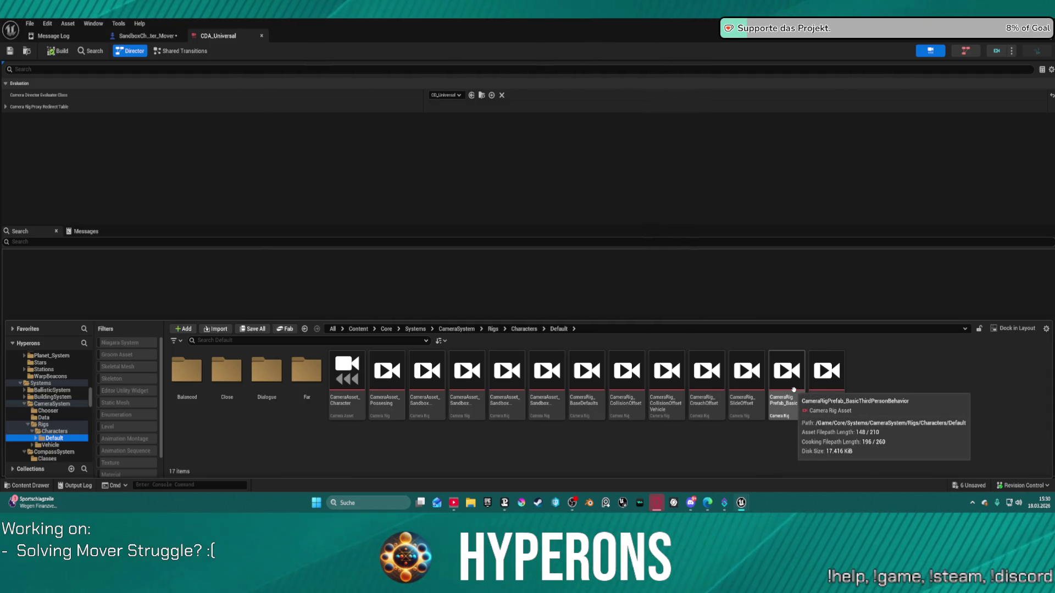
Inspect the BasicThirdPersonBehavior prefab's Boom, Offset and Damping nodes and undo the accidental reset of damping
{"action": "double_click", "coordinate": [794, 387]}
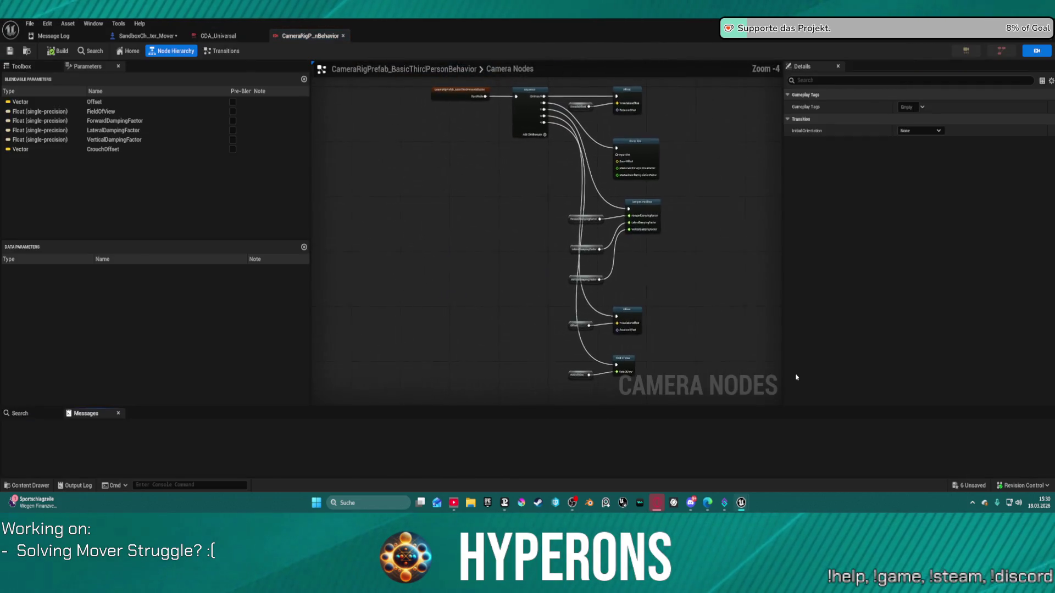
{"action": "left_click", "coordinate": [638, 143]}
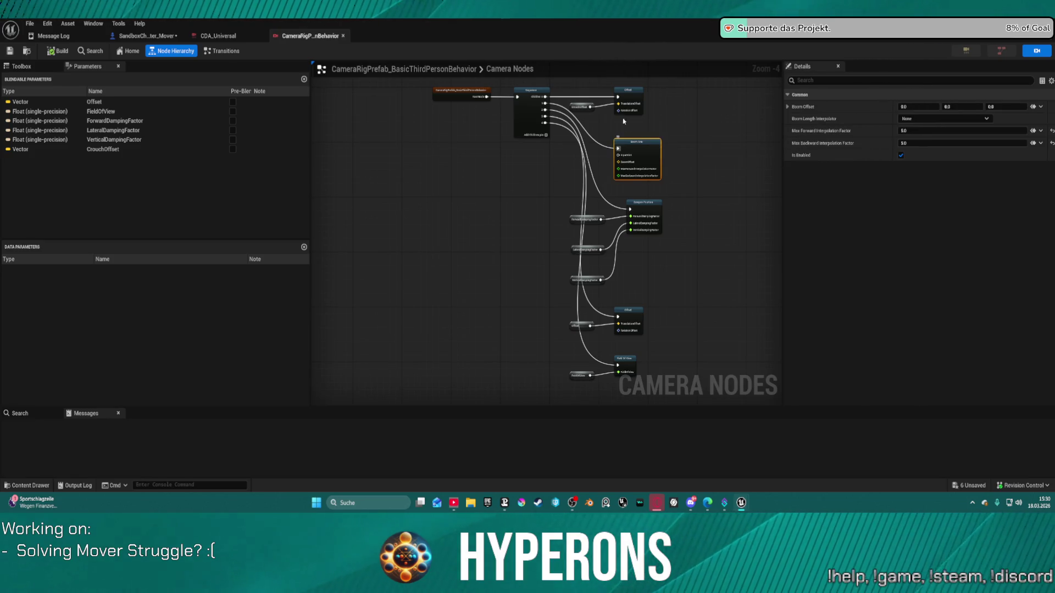
{"action": "left_click", "coordinate": [628, 98]}
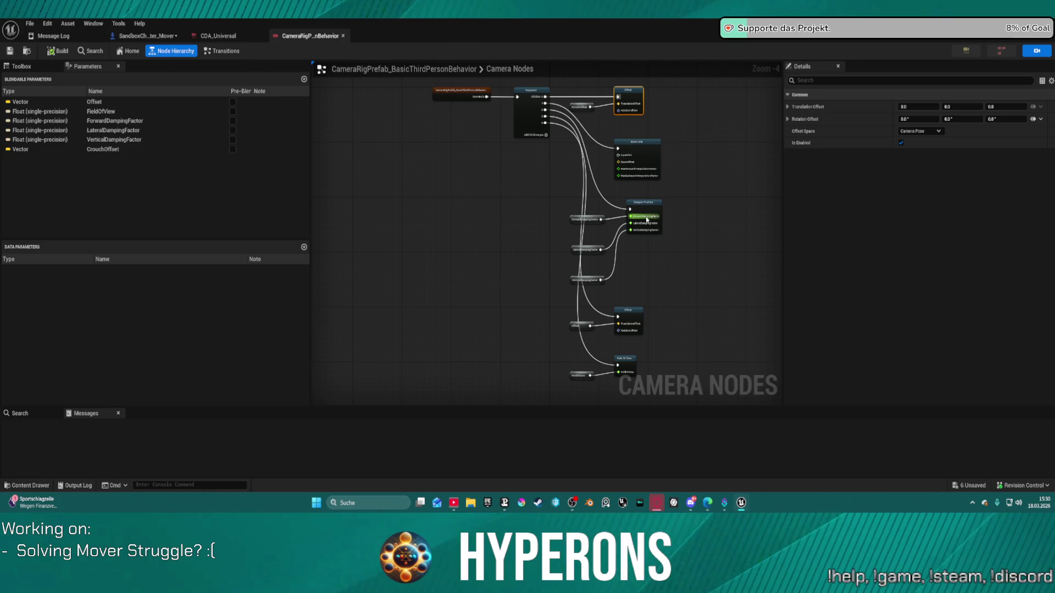
{"action": "left_click", "coordinate": [647, 218]}
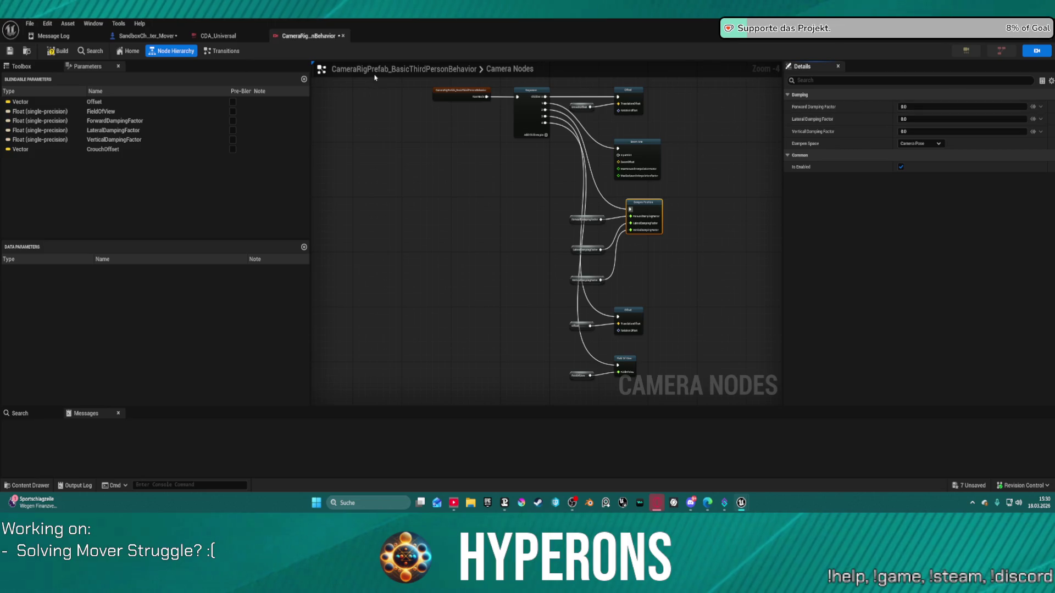
{"action": "key", "text": "ctrl+z"}
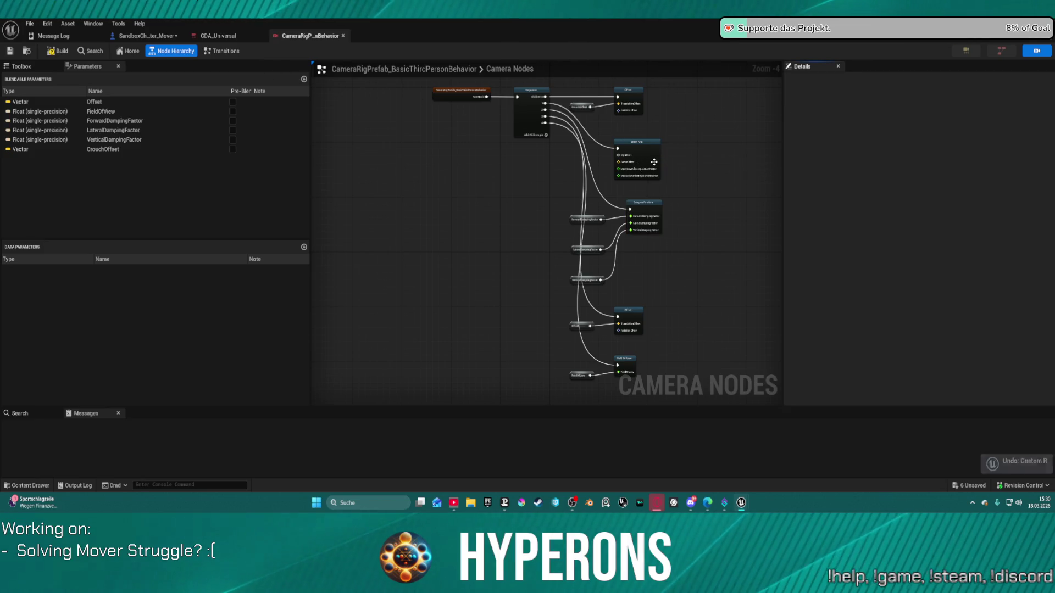
{"action": "left_click", "coordinate": [647, 149]}
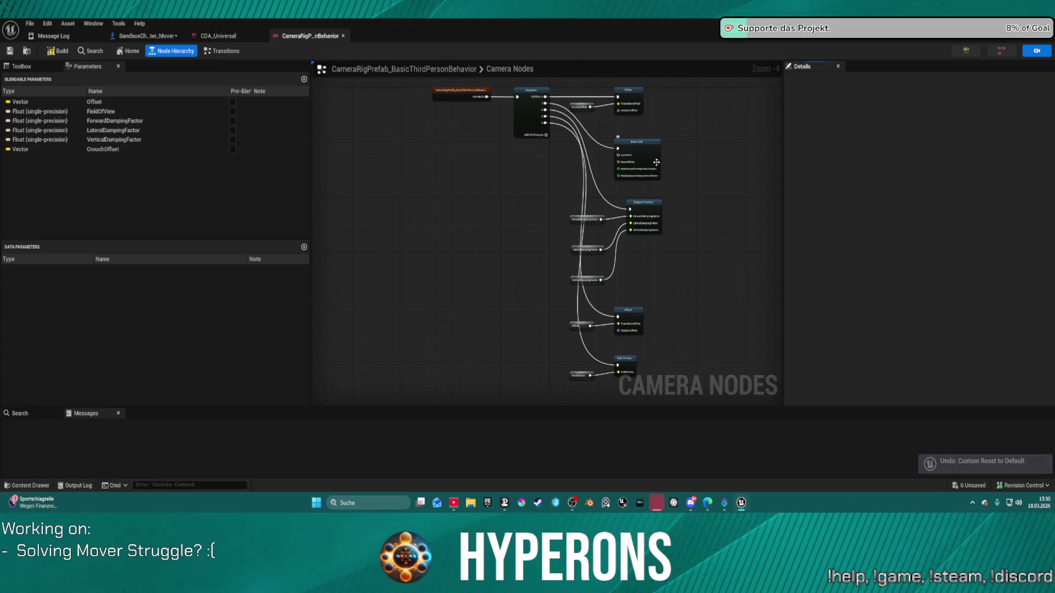
{"action": "key", "text": "ctrl+space"}
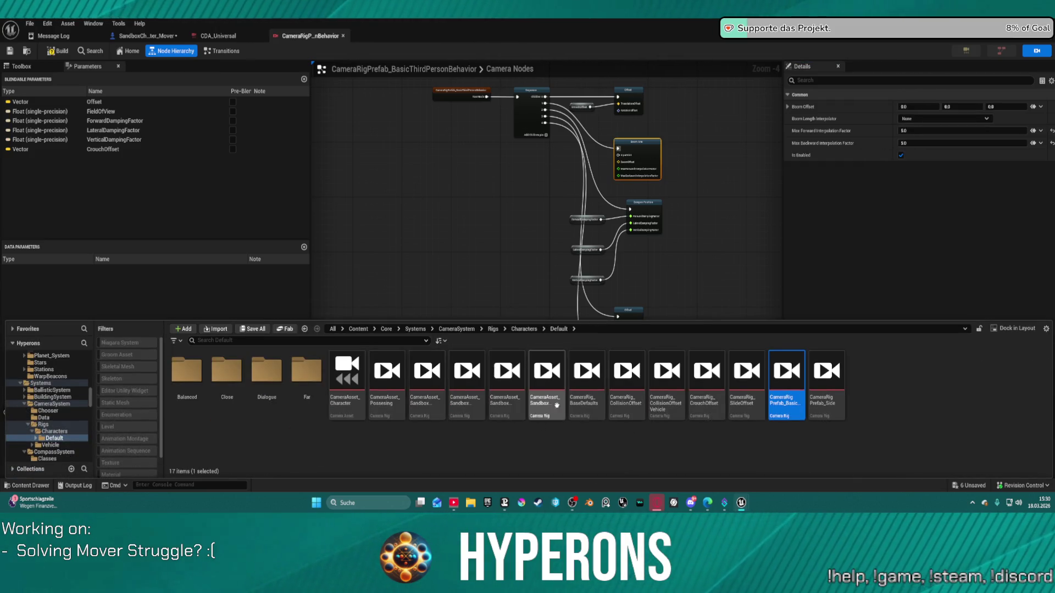
Open CameraRig_BaseDefaults and CameraAsset_SandboxCharacter_SideCamera in their own tabs from the Default folder
{"action": "left_click", "coordinate": [586, 373]}
{"action": "double_click", "coordinate": [586, 373]}
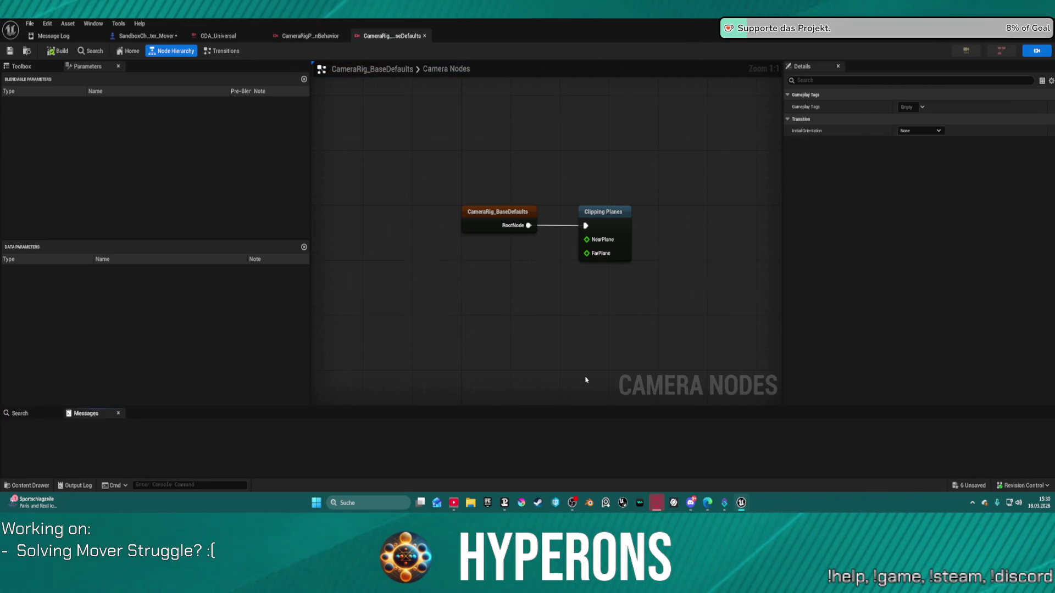
{"action": "key", "text": "ctrl+space"}
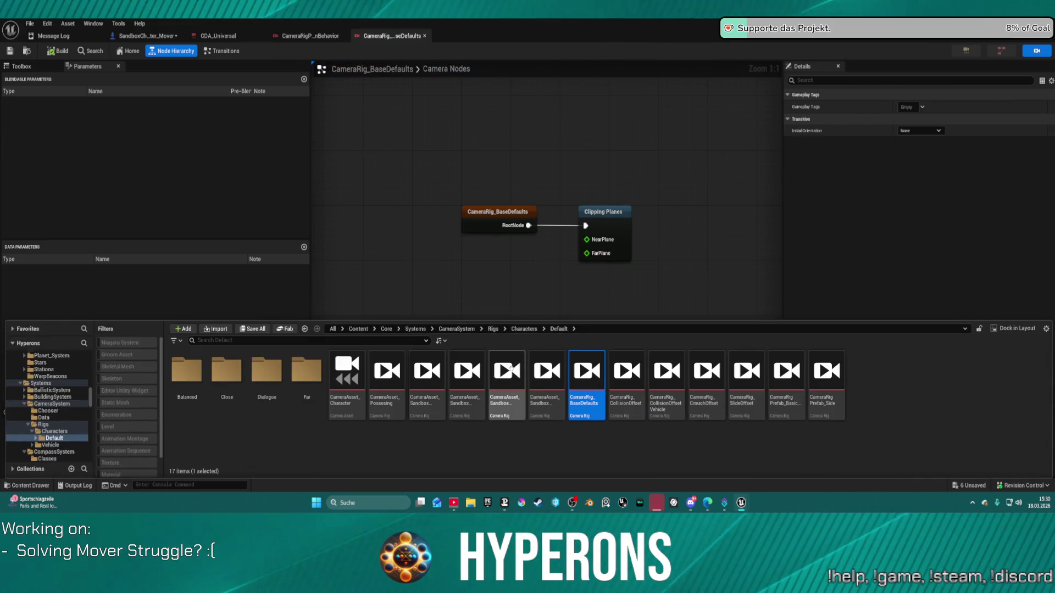
{"action": "double_click", "coordinate": [507, 375]}
{"action": "left_click", "coordinate": [625, 263]}
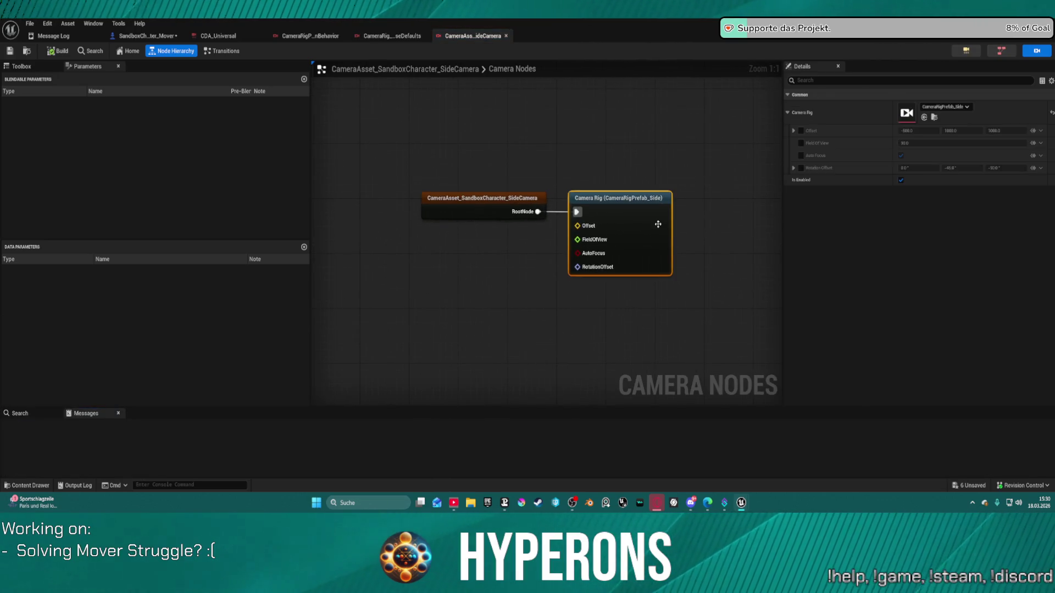
{"action": "left_click", "coordinate": [573, 152]}
{"action": "key", "text": "ctrl+space"}
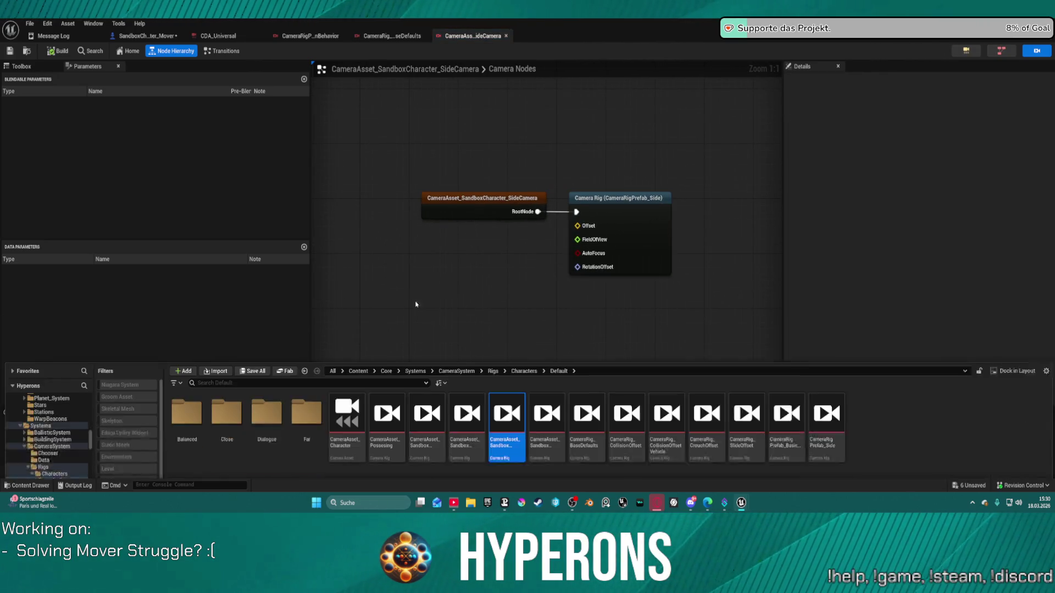
{"action": "left_click", "coordinate": [425, 375]}
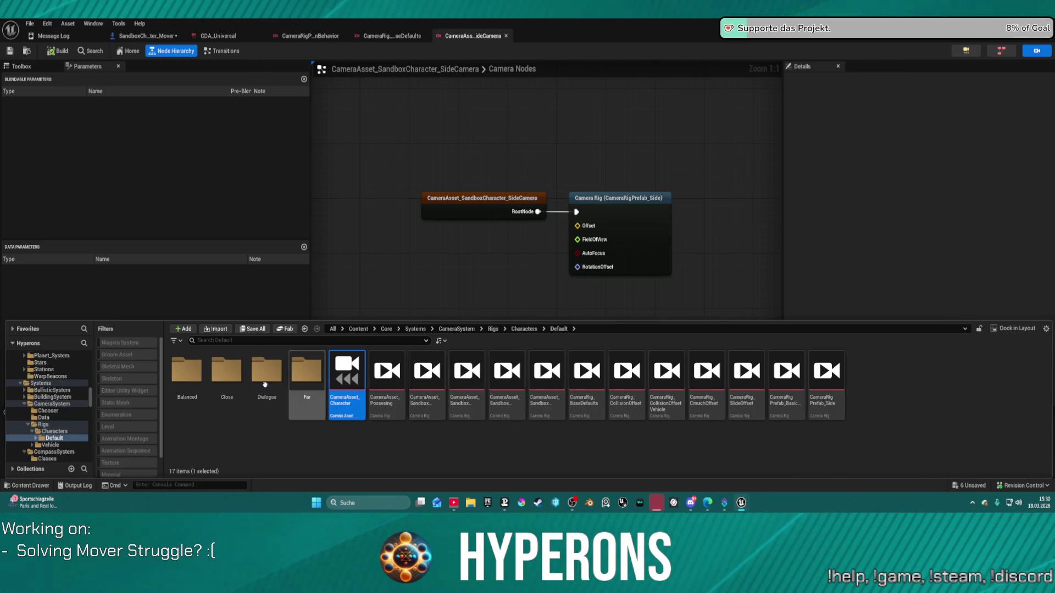
Browse the Chooser and Rigs folders, reopen the BasicThirdPersonBehavior prefab and check its Dampen Position factors
{"action": "left_click", "coordinate": [295, 35]}
{"action": "left_click", "coordinate": [214, 36]}
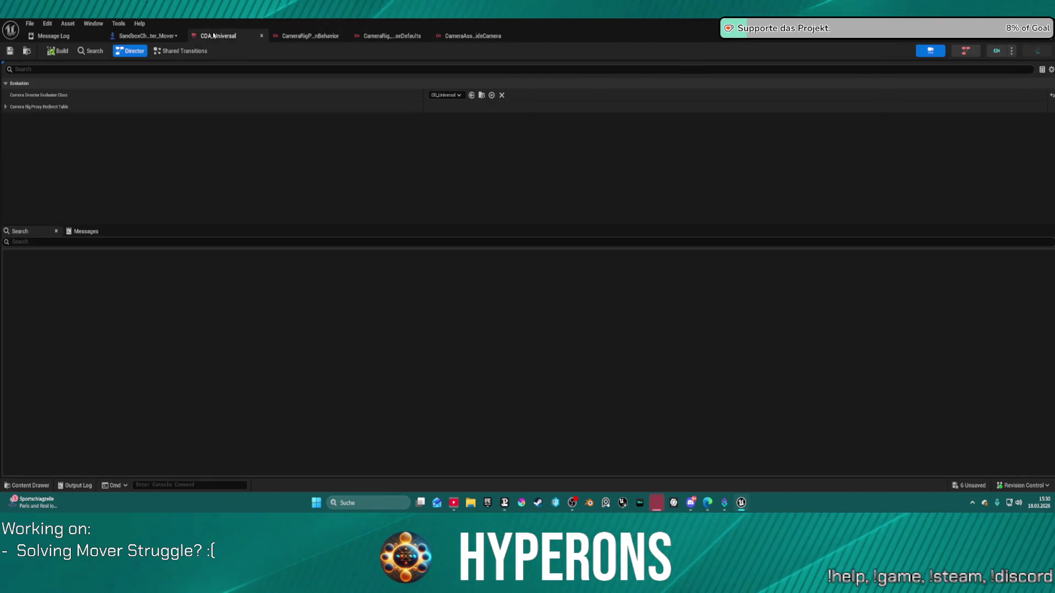
{"action": "key", "text": "ctrl+space"}
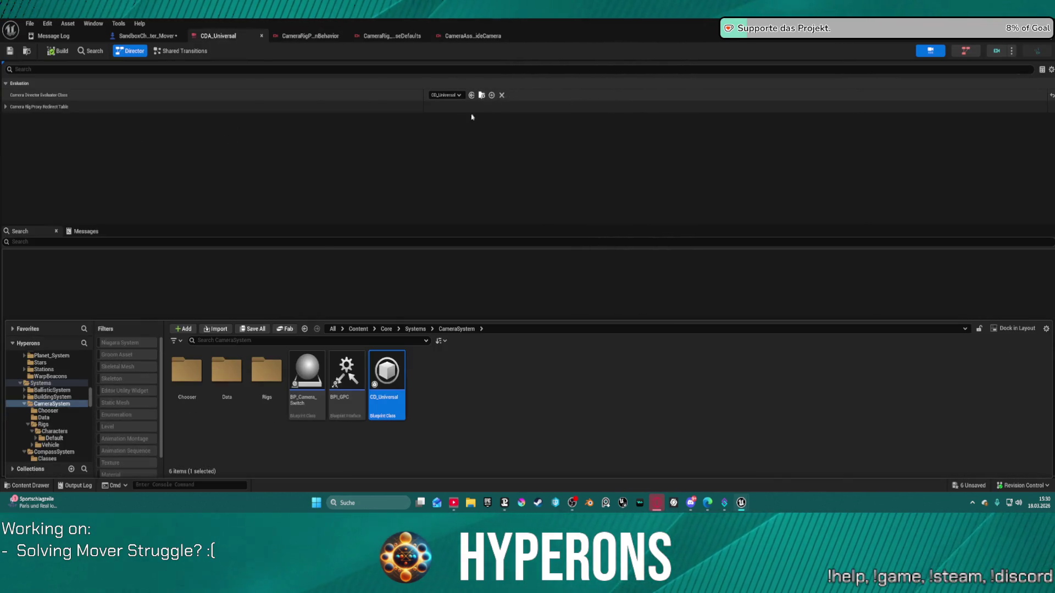
{"action": "left_click", "coordinate": [196, 385]}
{"action": "double_click", "coordinate": [197, 385]}
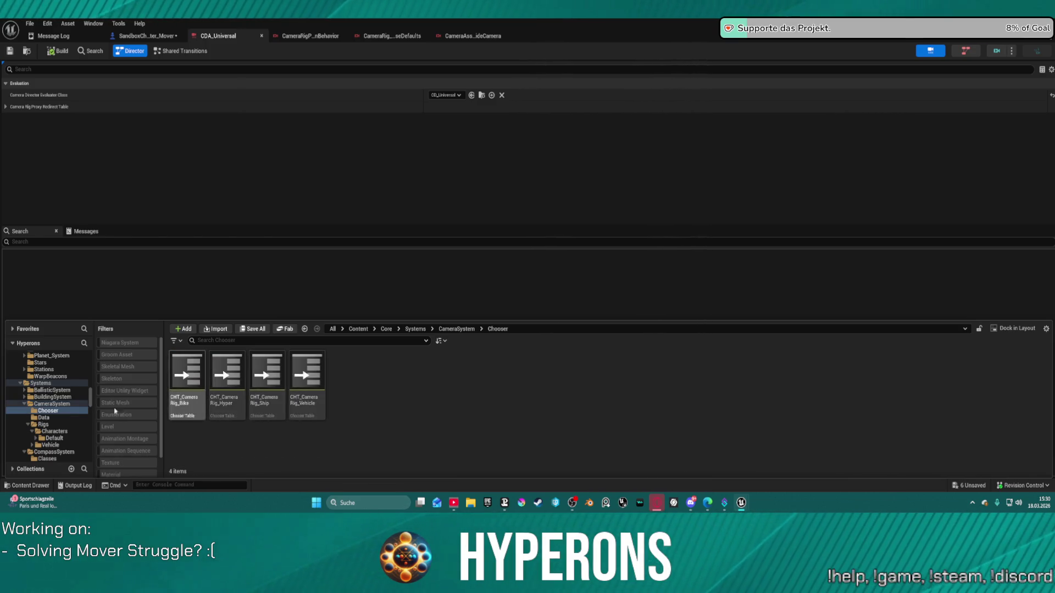
{"action": "left_click", "coordinate": [44, 417]}
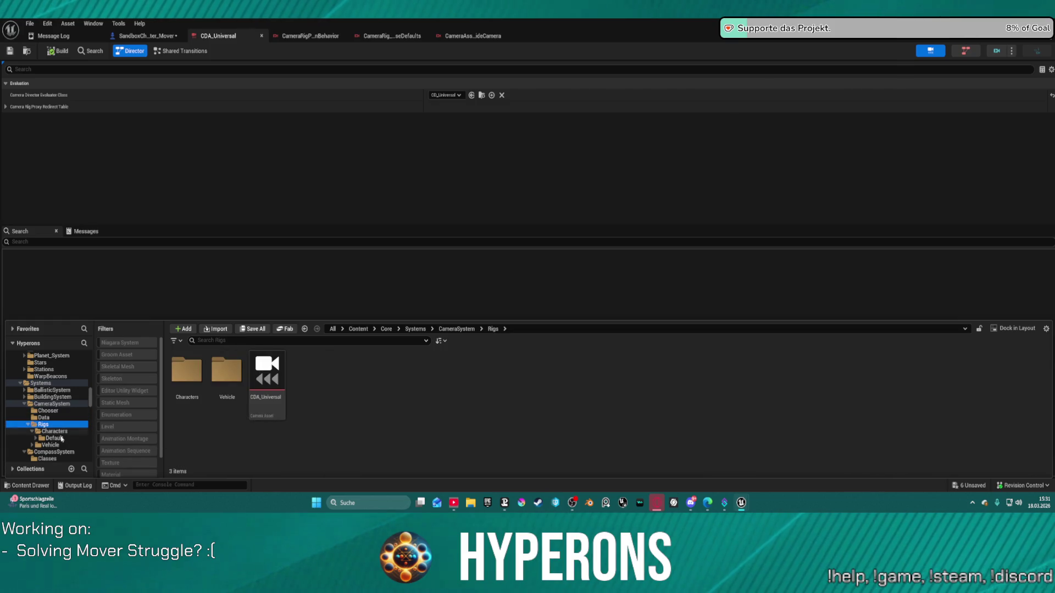
{"action": "double_click", "coordinate": [188, 379]}
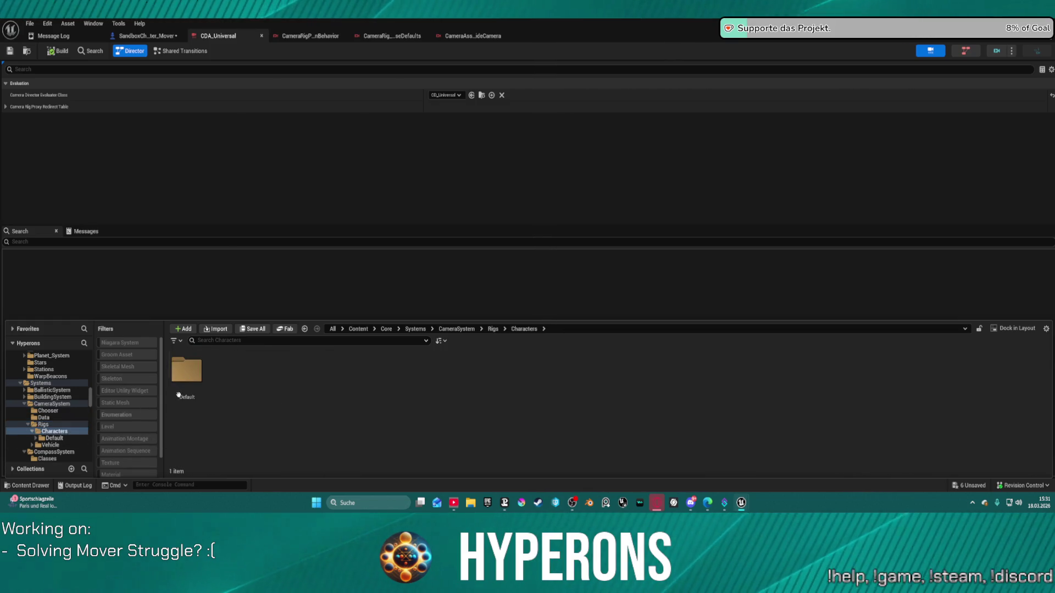
{"action": "double_click", "coordinate": [186, 371]}
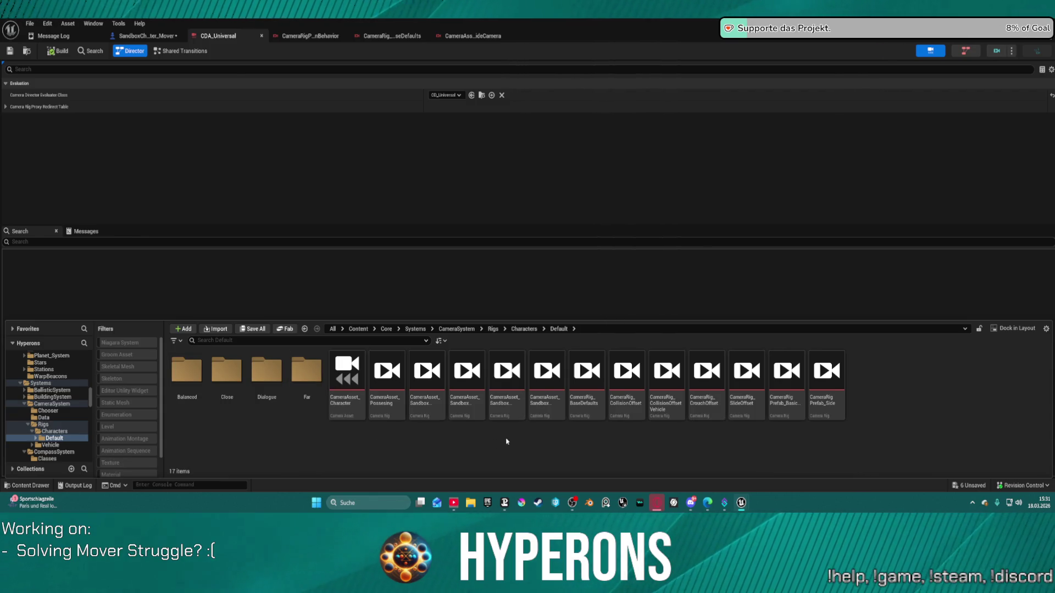
{"action": "double_click", "coordinate": [796, 410]}
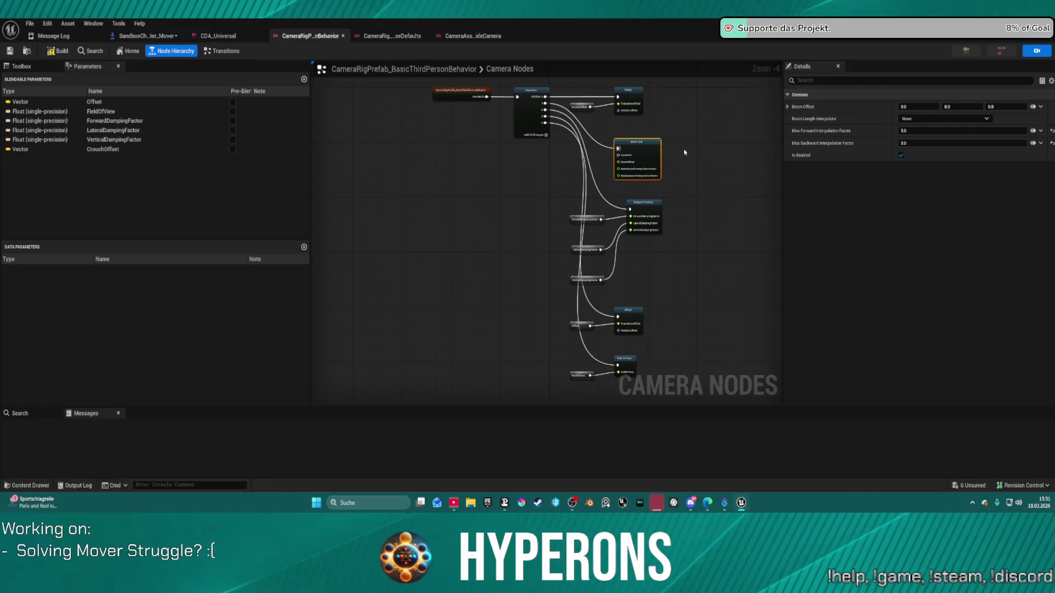
{"action": "scroll", "coordinate": [679, 196], "scroll_direction": "up", "scroll_amount": 1}
{"action": "left_click", "coordinate": [632, 257]}
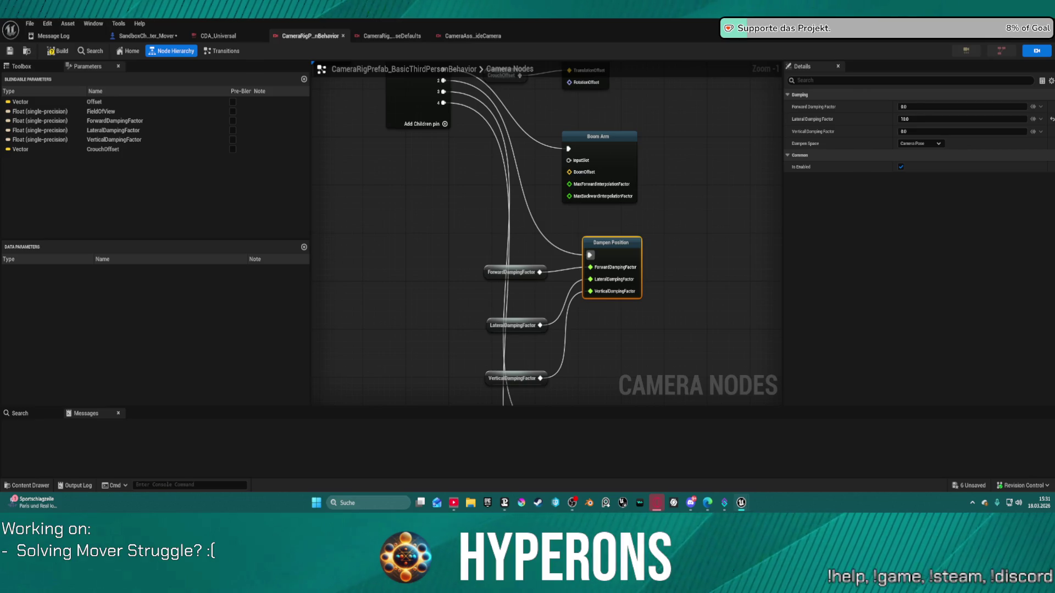
In the CDA_Universal director, locate the CD_Universal asset and list the four selectable camera rigs
{"action": "left_click", "coordinate": [218, 37]}
{"action": "left_click", "coordinate": [284, 37]}
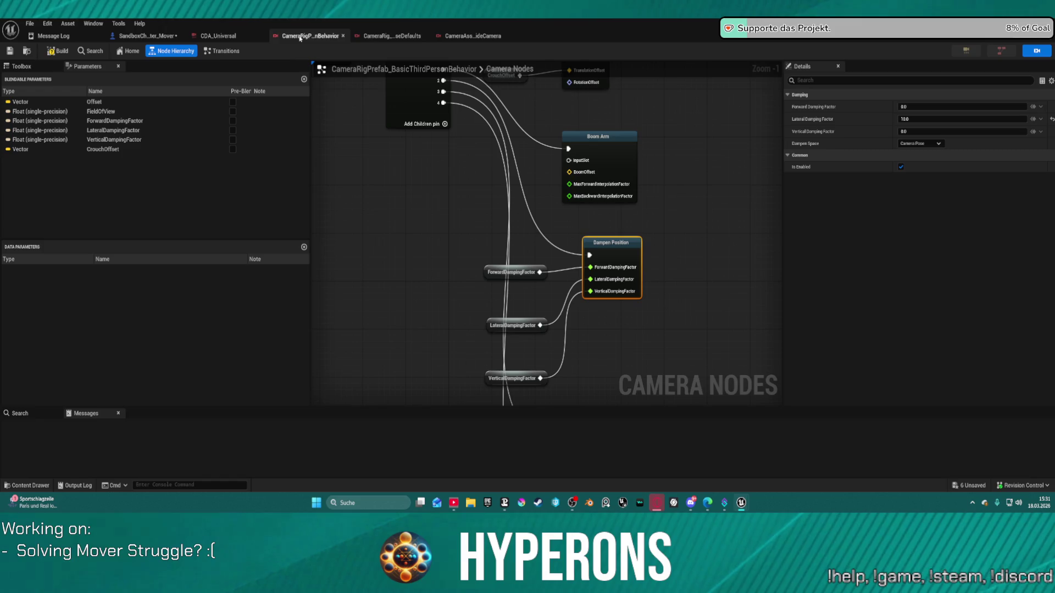
{"action": "left_click", "coordinate": [230, 37]}
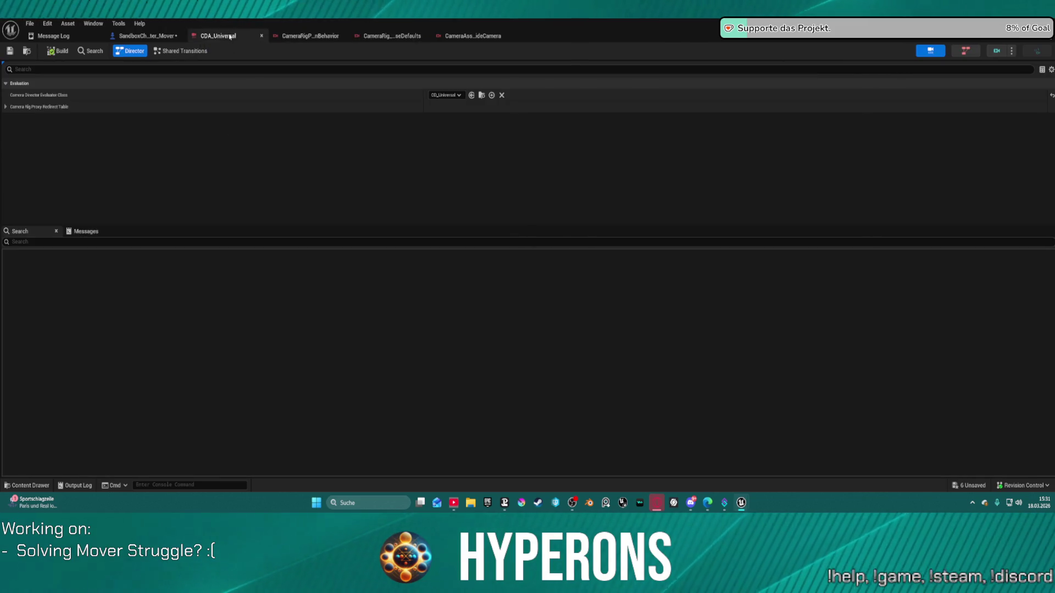
{"action": "left_click", "coordinate": [483, 96]}
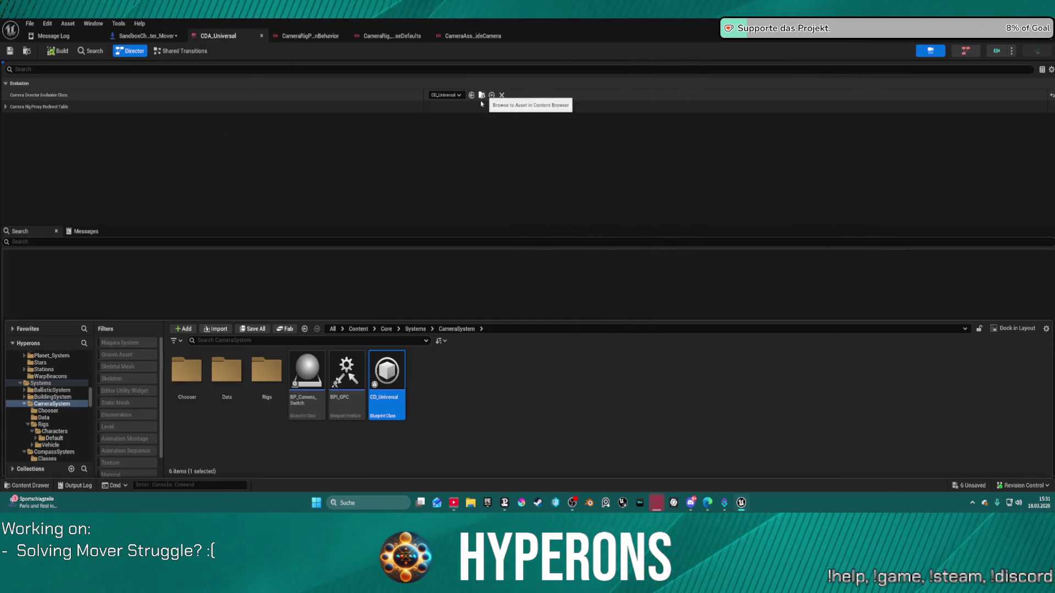
{"action": "double_click", "coordinate": [386, 373]}
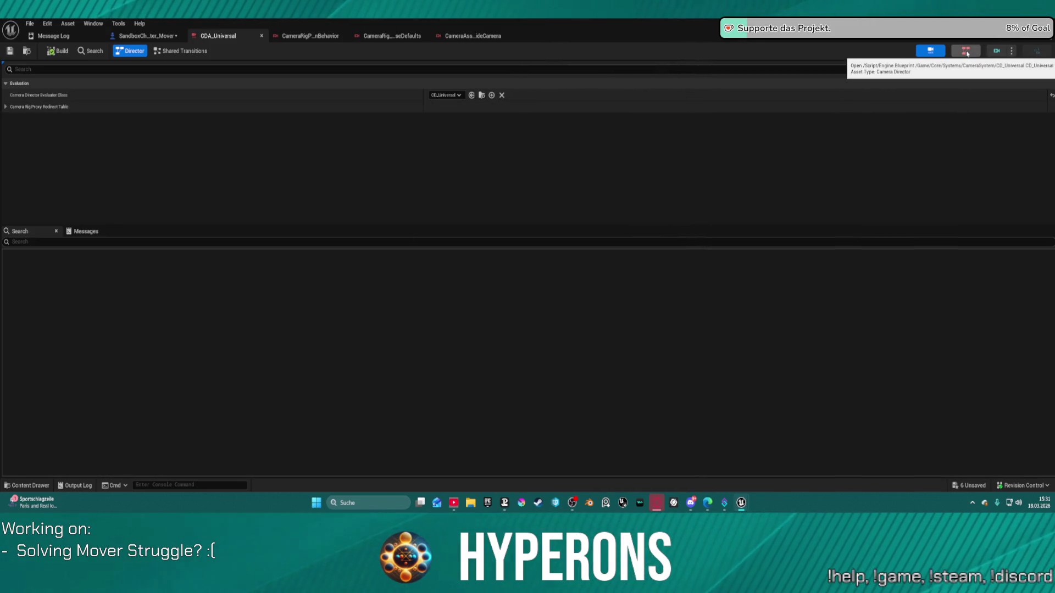
{"action": "left_click", "coordinate": [967, 52]}
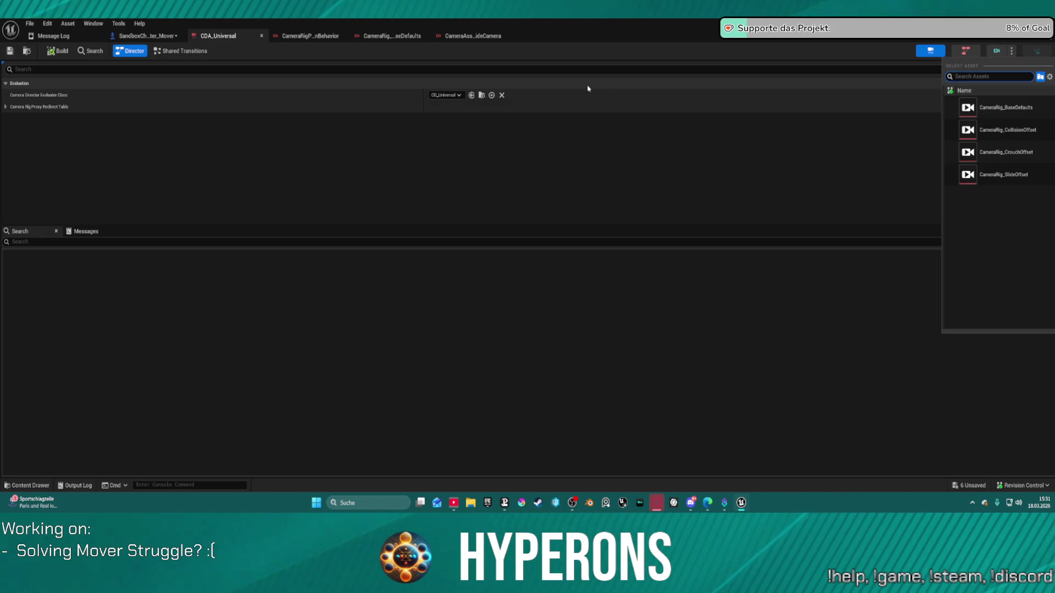
Open CameraRig_BaseDefaults from the list, revisit CDA_Universal's rig picker and go to the CD_Universal event graph
{"action": "left_click", "coordinate": [1020, 111]}
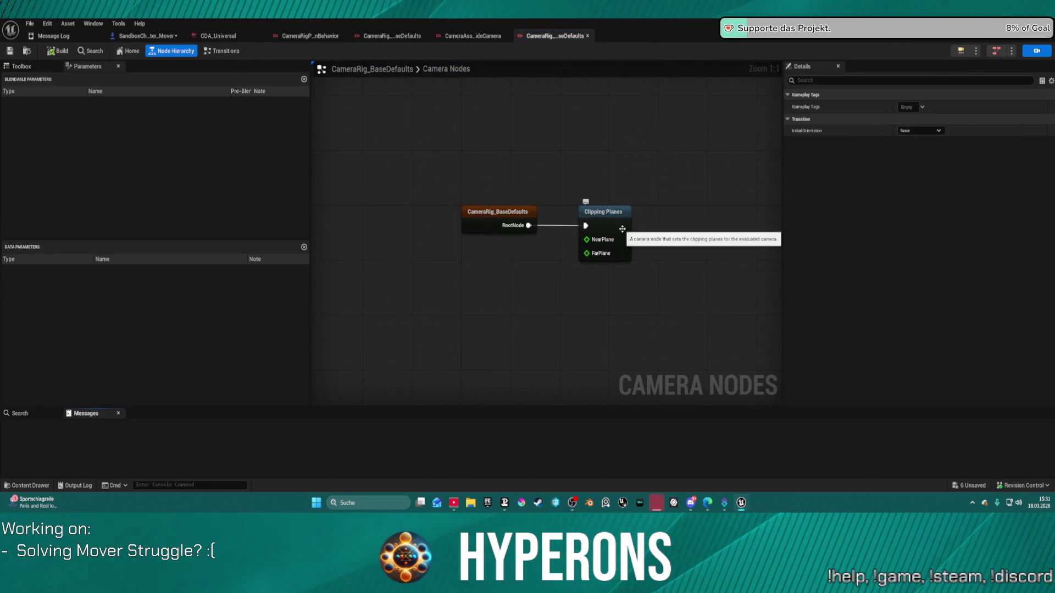
{"action": "key", "text": "ctrl+space"}
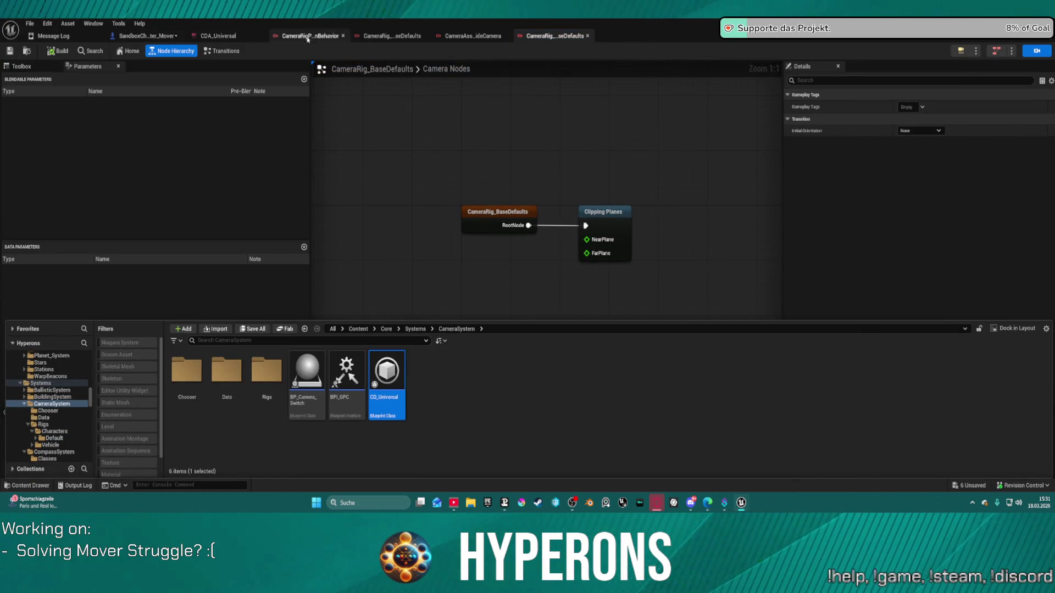
{"action": "left_click", "coordinate": [217, 35]}
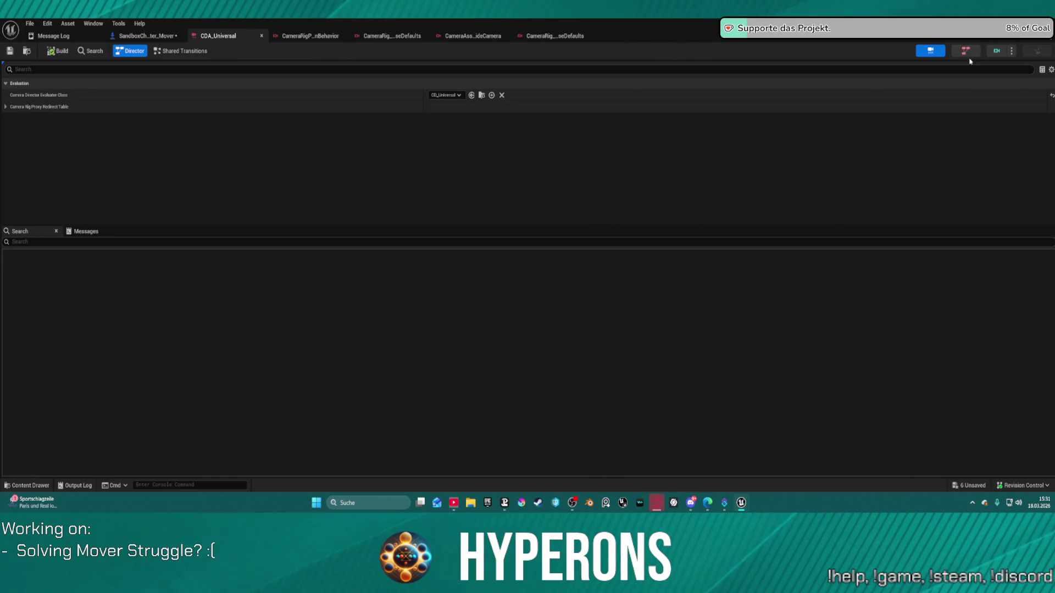
{"action": "left_click", "coordinate": [997, 51]}
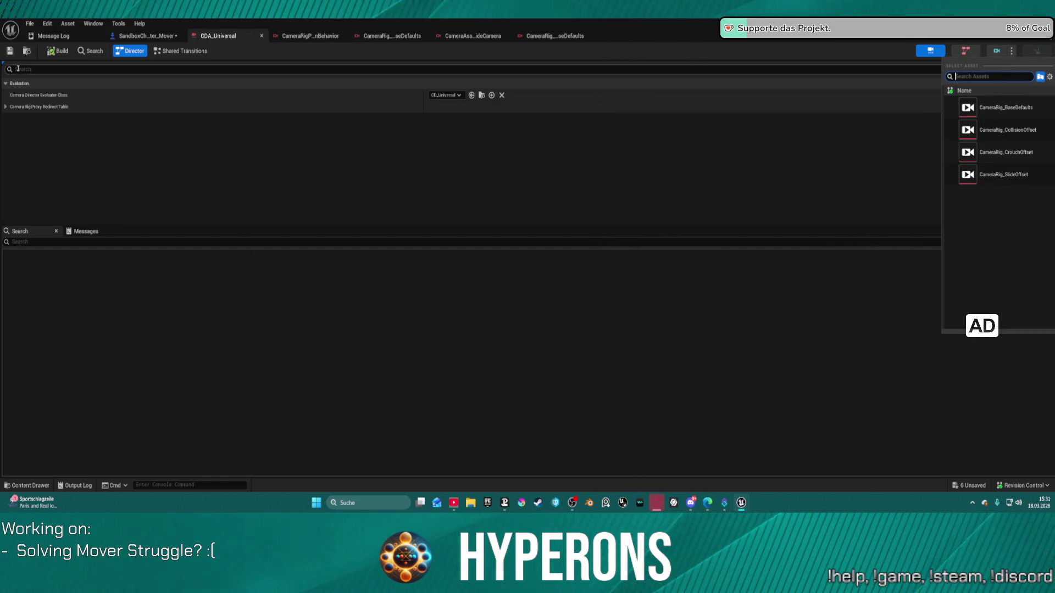
{"action": "left_click", "coordinate": [147, 36]}
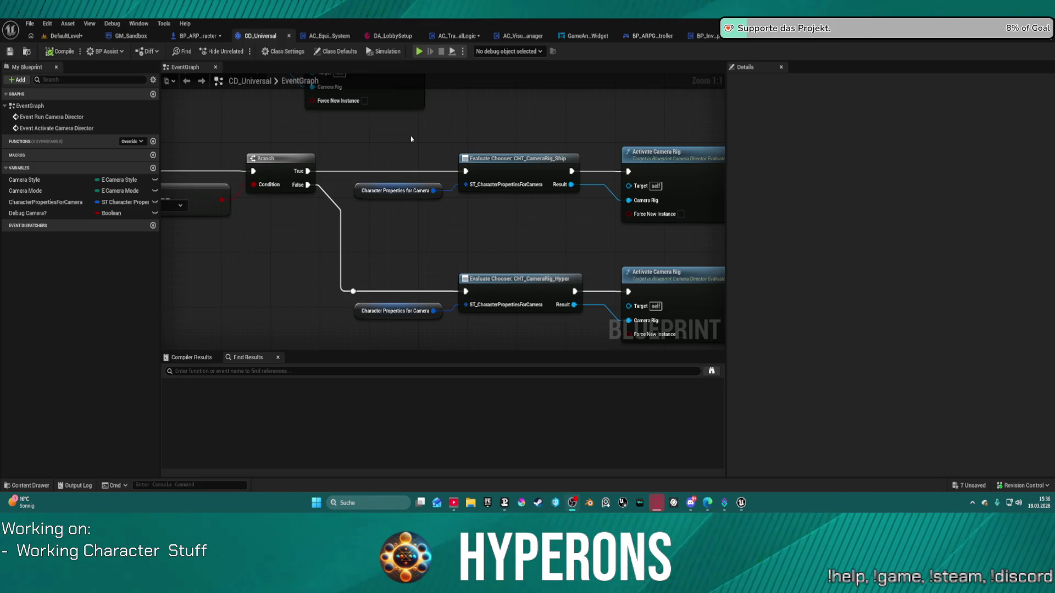
Save the modified assets from the DefaultLevel play options, making the camera rig file writable
{"action": "left_click", "coordinate": [66, 36]}
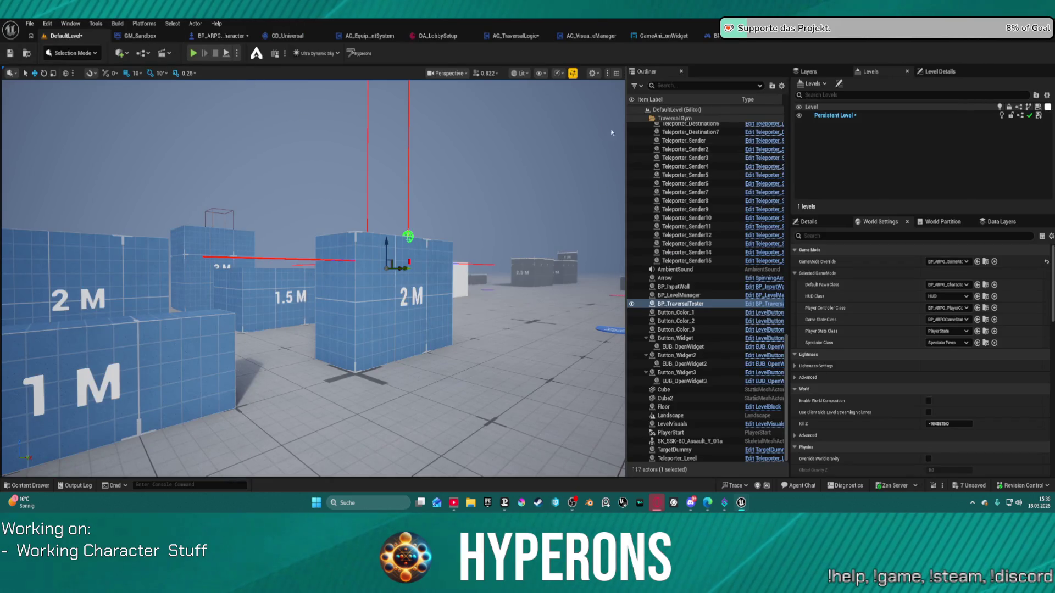
{"action": "left_click", "coordinate": [237, 52]}
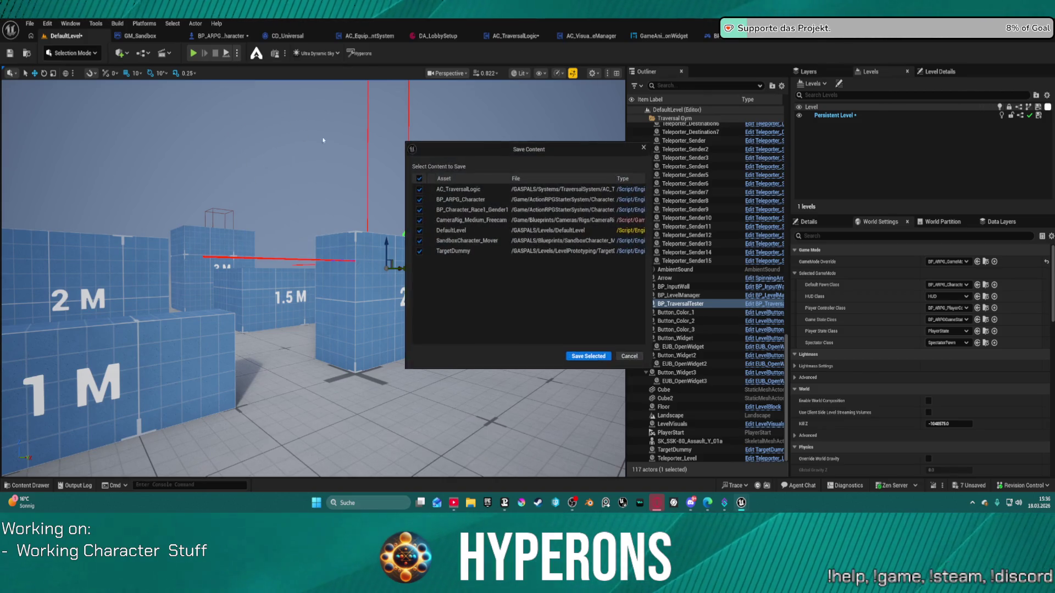
{"action": "left_click", "coordinate": [594, 356]}
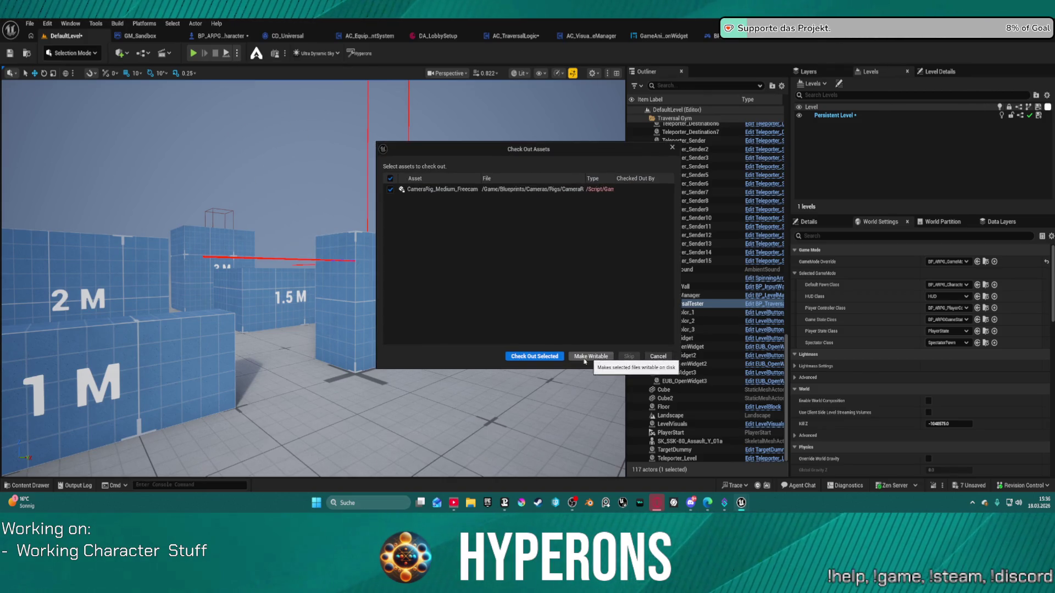
{"action": "left_click", "coordinate": [546, 356]}
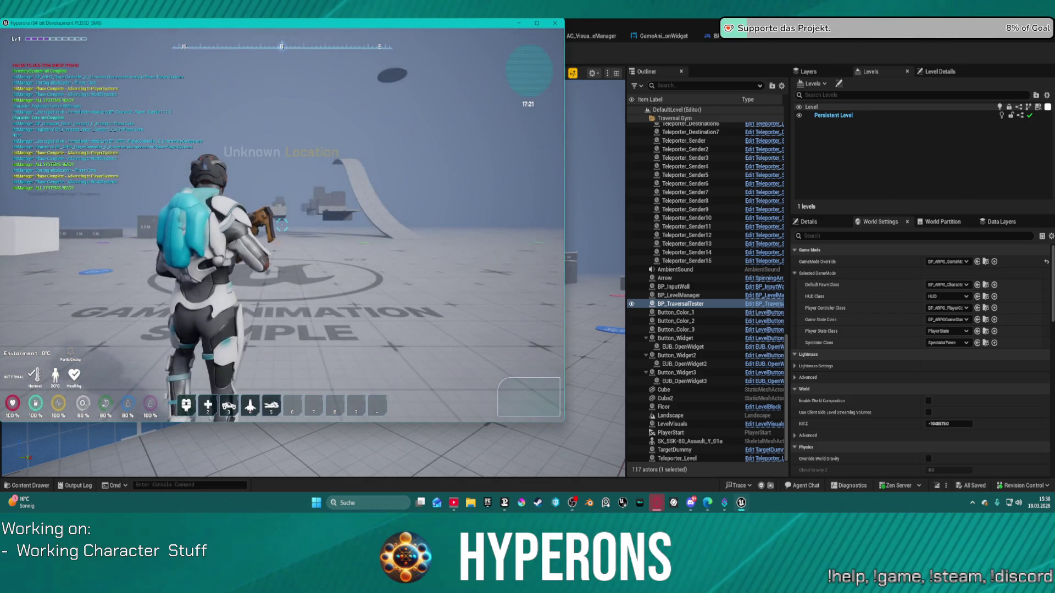
Refocus the running game, walk toward the blue blocks and check the keybind hints
{"action": "key", "text": "super"}
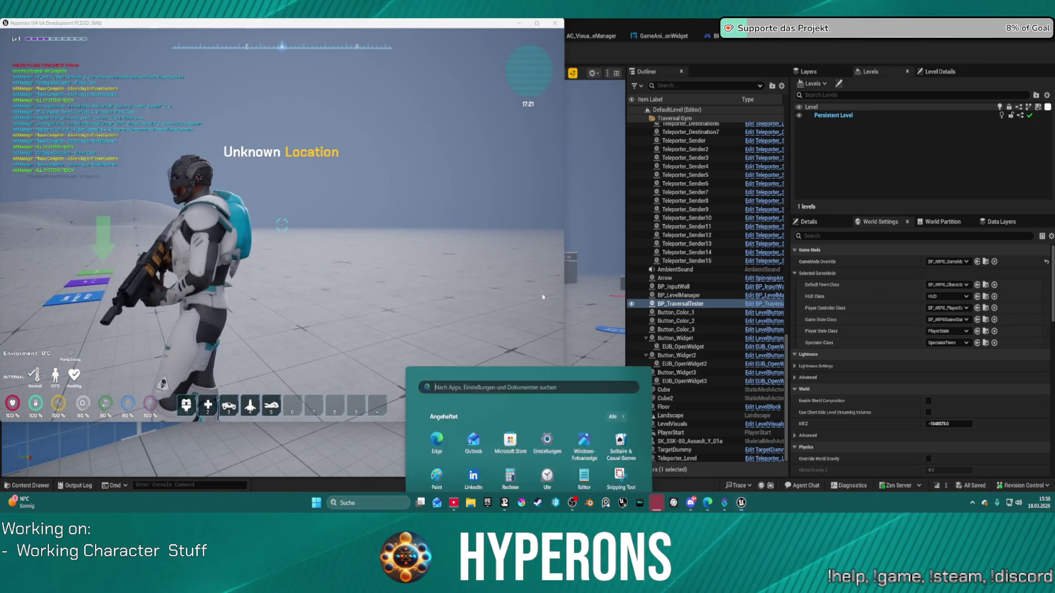
{"action": "left_click", "coordinate": [434, 136]}
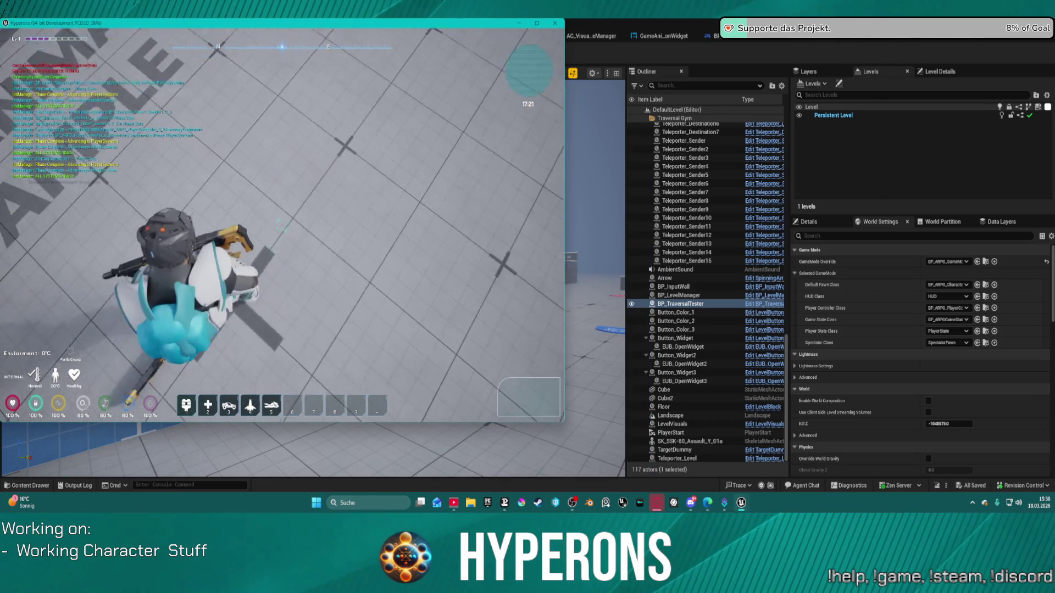
{"action": "key", "text": "w"}
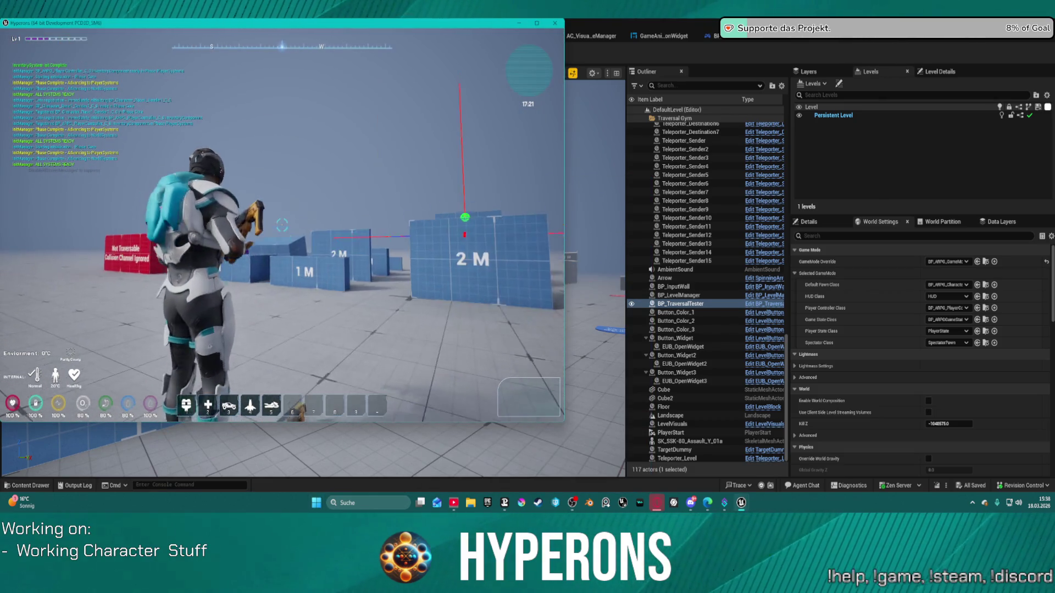
{"action": "key", "text": "super"}
{"action": "key", "text": "super"}
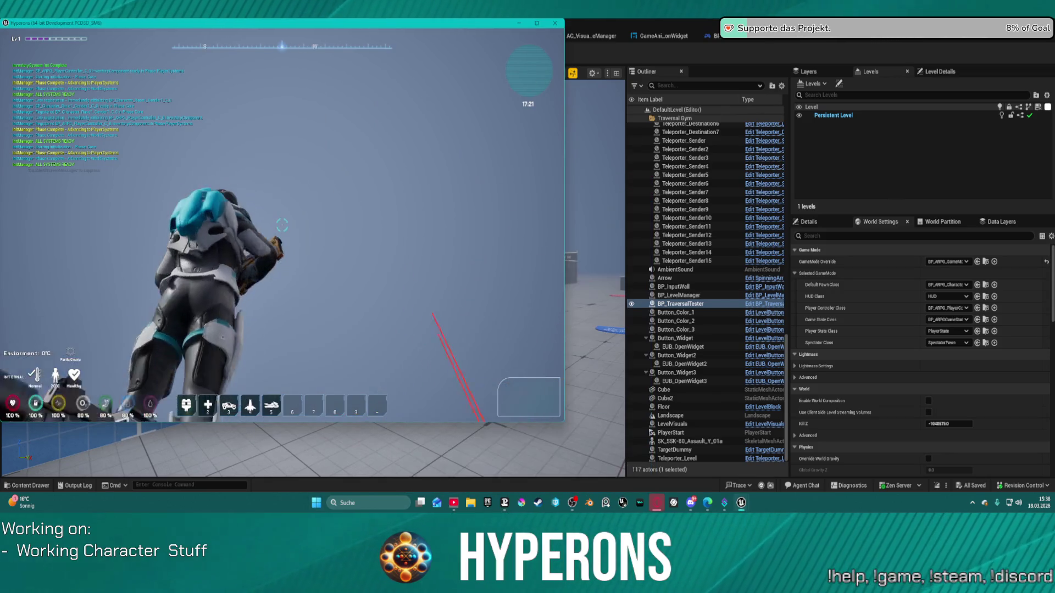
{"action": "key", "text": "super"}
{"action": "key", "text": "super"}
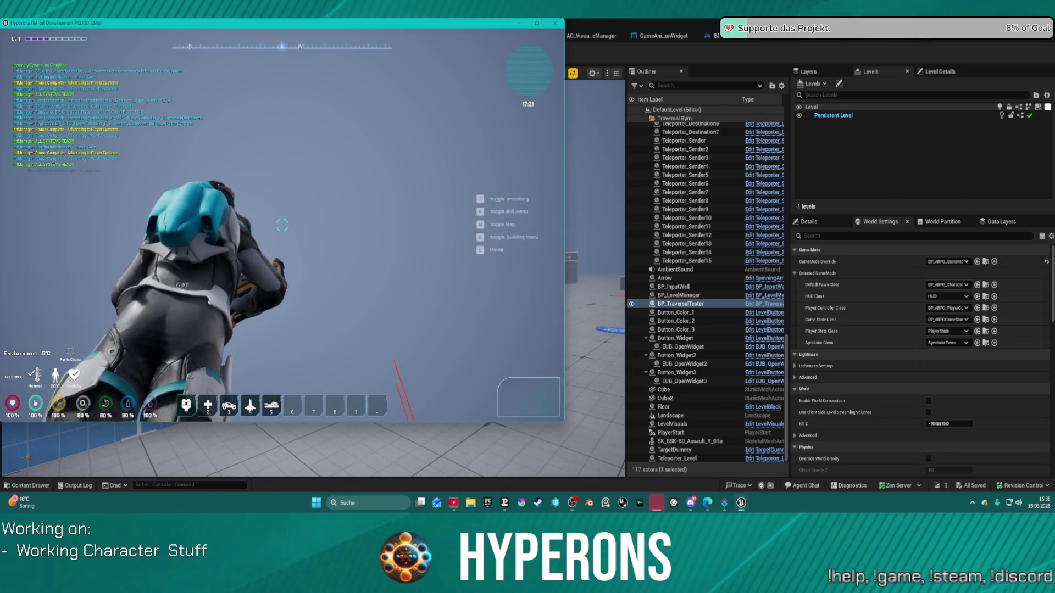
{"action": "key", "text": "super"}
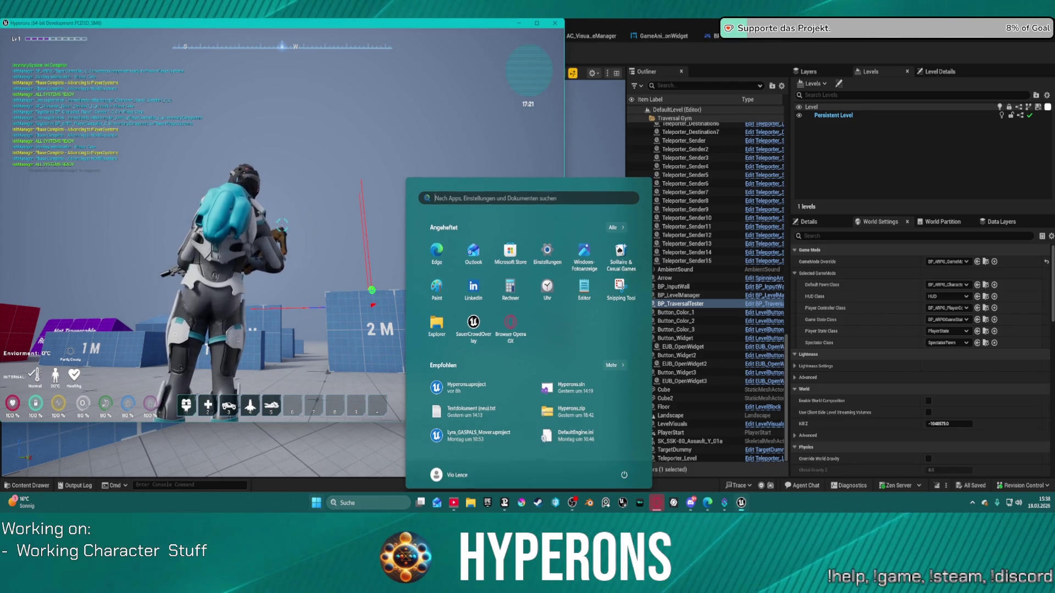
{"action": "key", "text": "super"}
Pause the game and set the video resolution to 1440p in Settings
{"action": "key", "text": "Escape"}
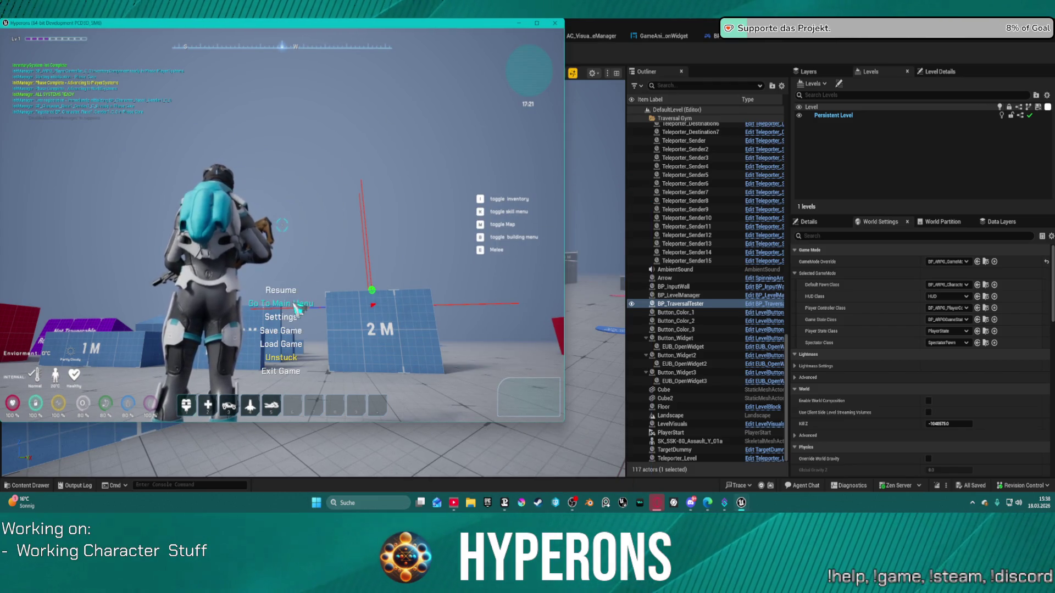
{"action": "left_click", "coordinate": [284, 317]}
{"action": "left_click", "coordinate": [330, 161]}
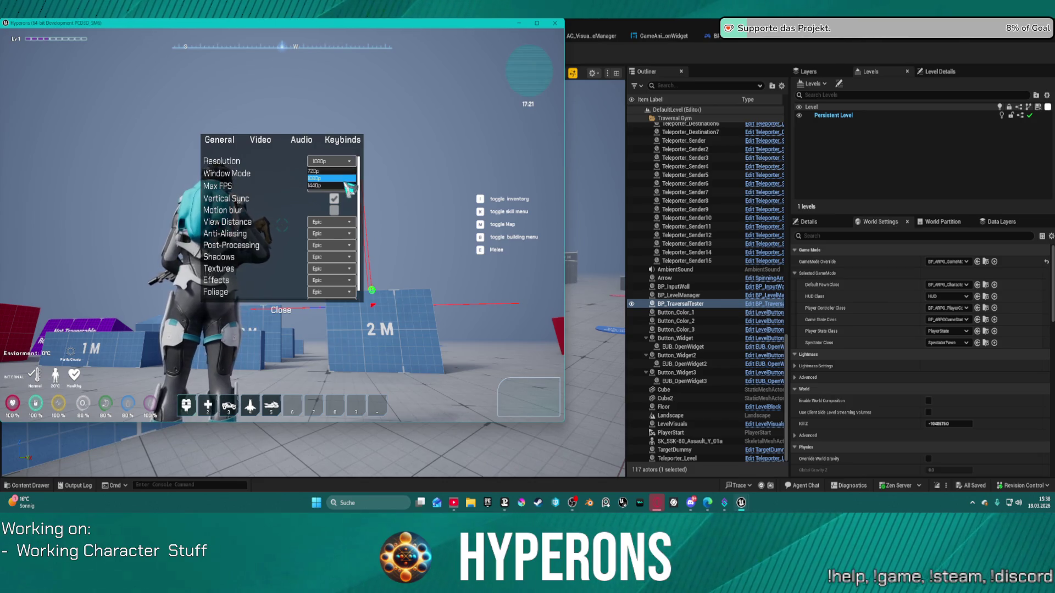
{"action": "left_click", "coordinate": [330, 178]}
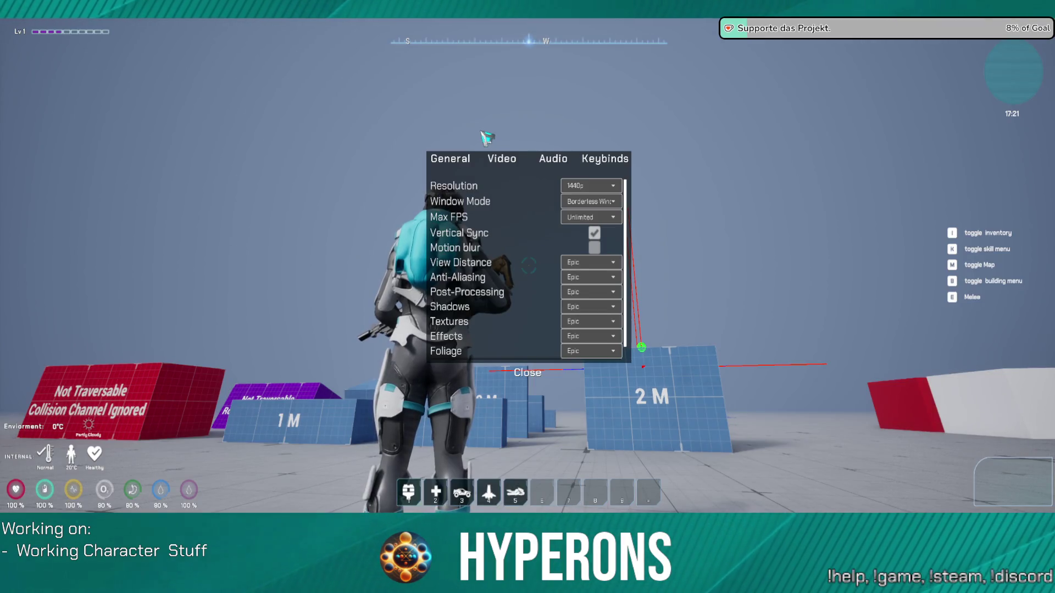
Close the settings panel and run the character forward onto the 40° ramp
{"action": "left_click", "coordinate": [528, 372]}
{"action": "key", "text": "w"}
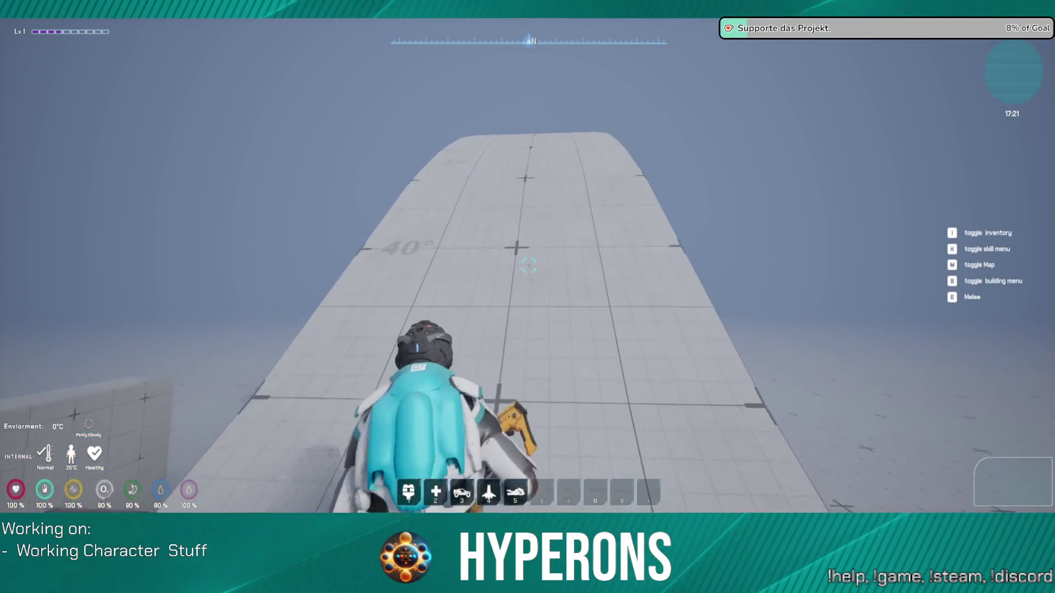
Switch to third-person camera and run the character over the ramp toward the blocks
{"action": "key", "text": "v"}
{"action": "key", "text": "w"}
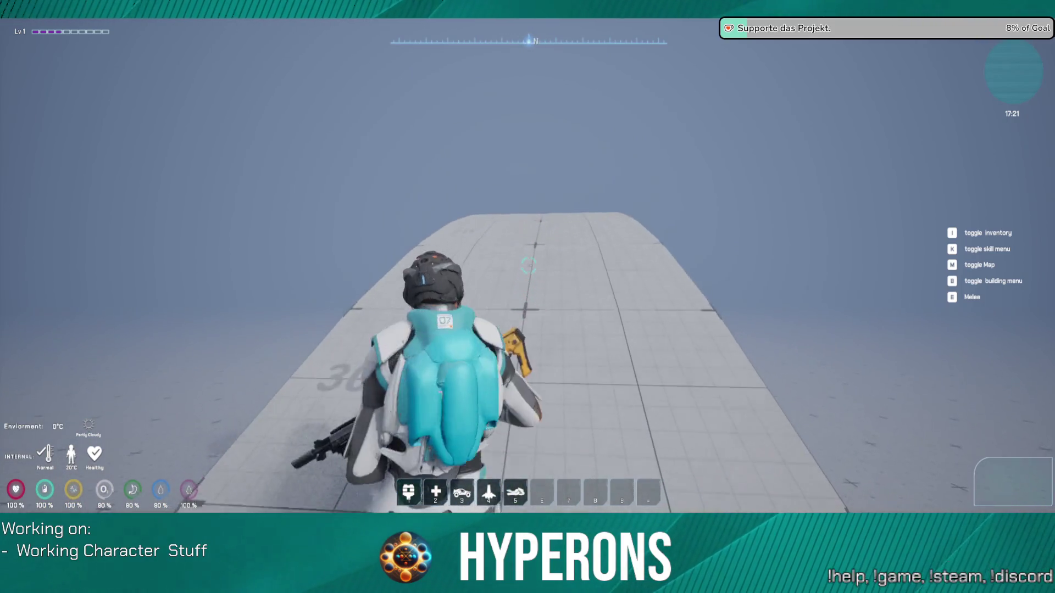
{"action": "key", "text": "w"}
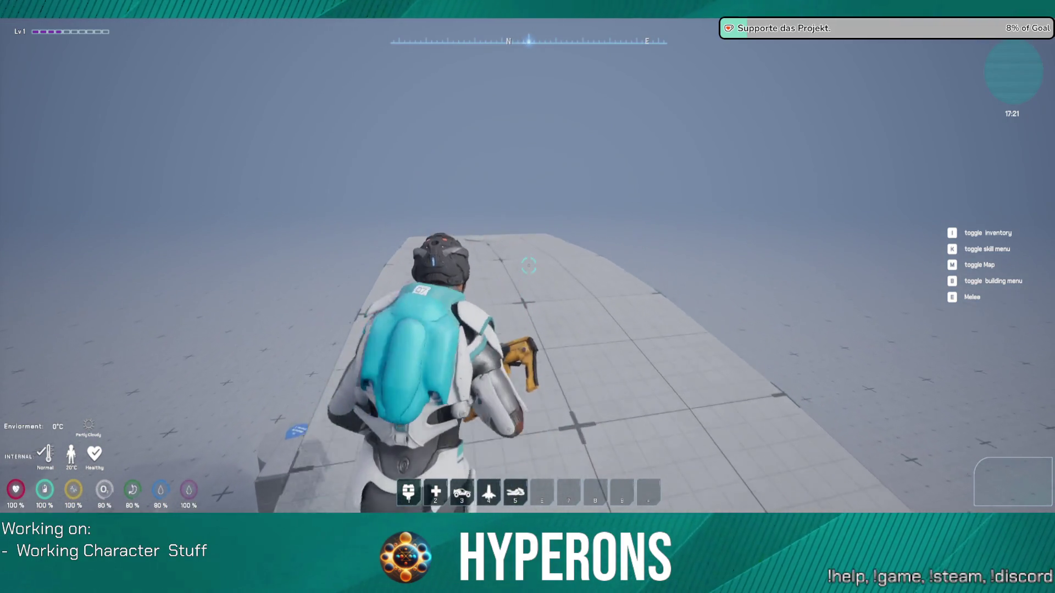
{"action": "key", "text": "w"}
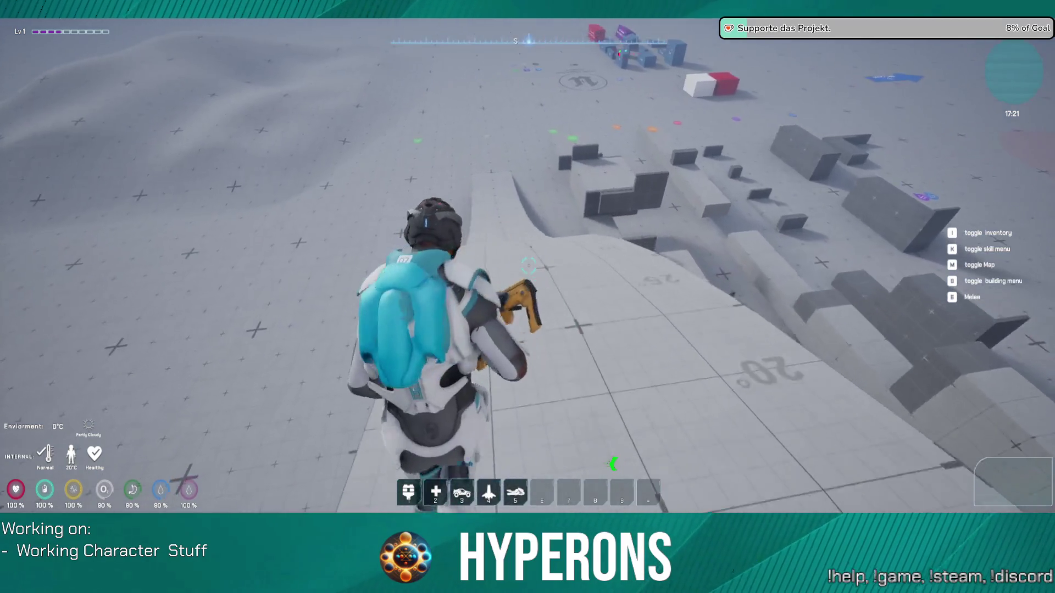
{"action": "key", "text": "w"}
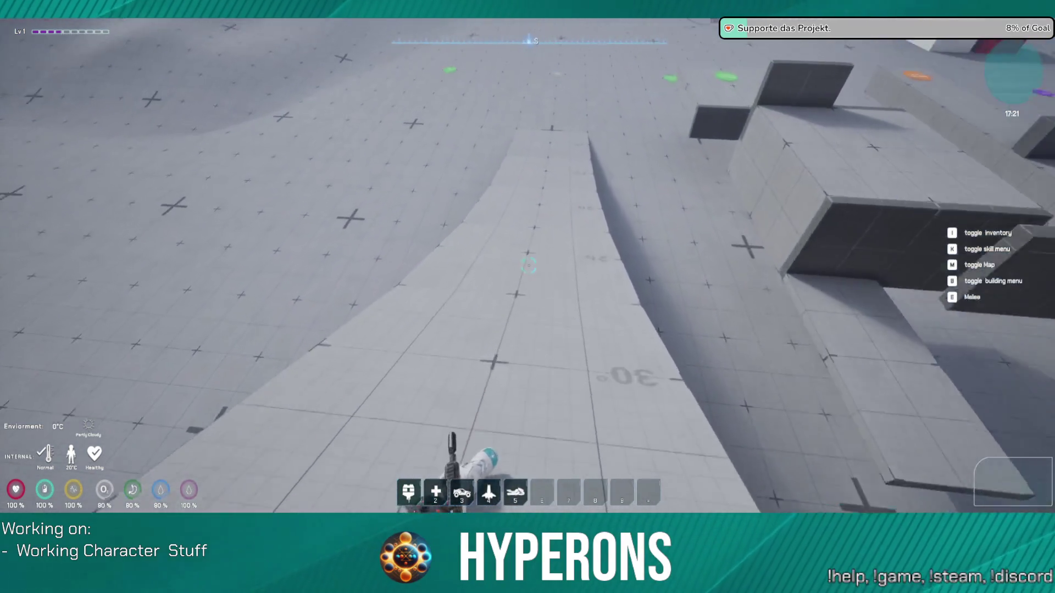
{"action": "key", "text": "w"}
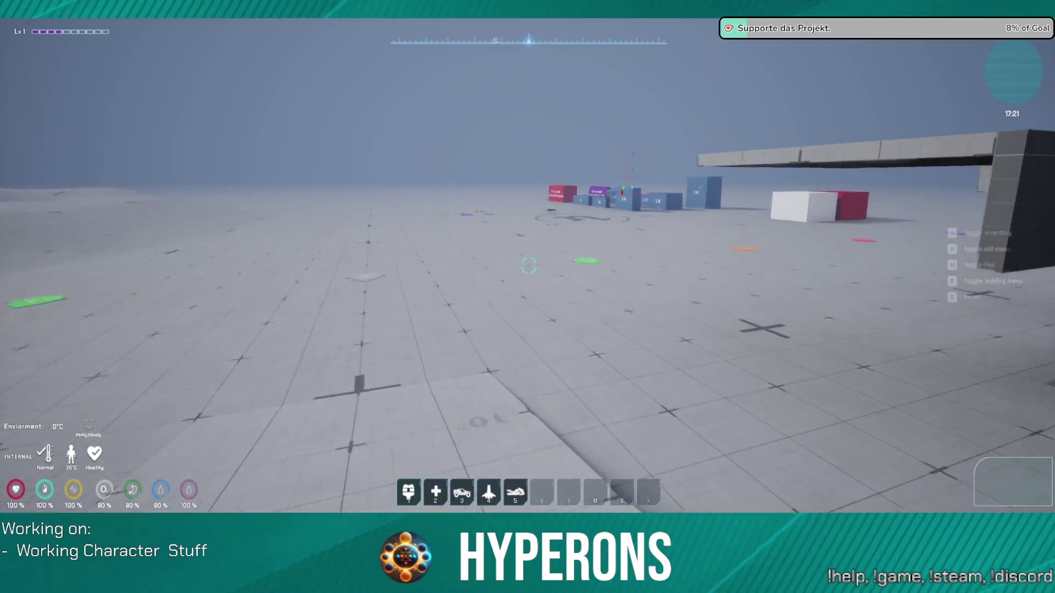
{"action": "key", "text": "w"}
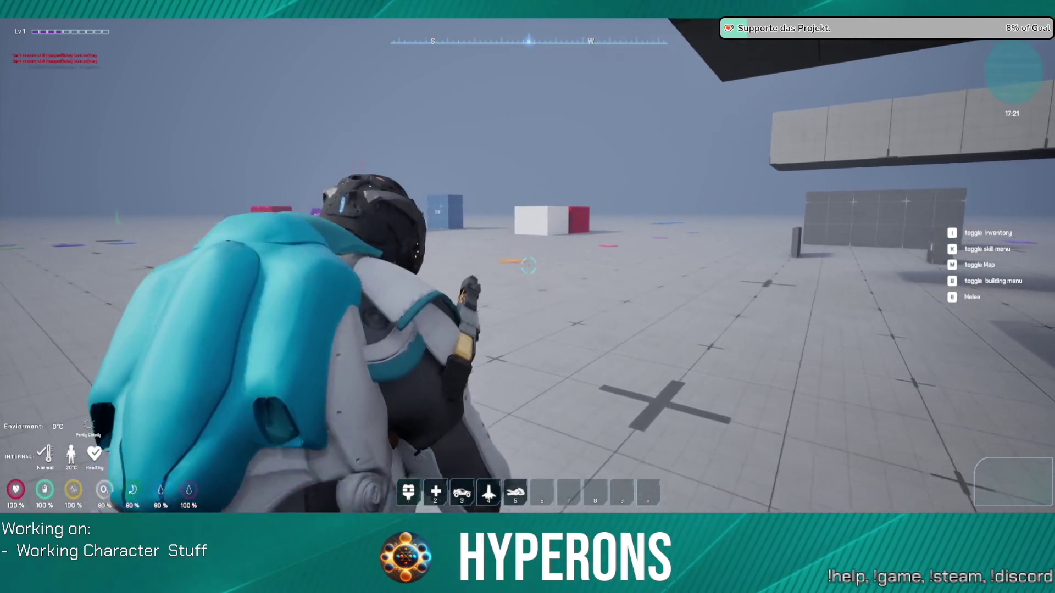
{"action": "key", "text": "w"}
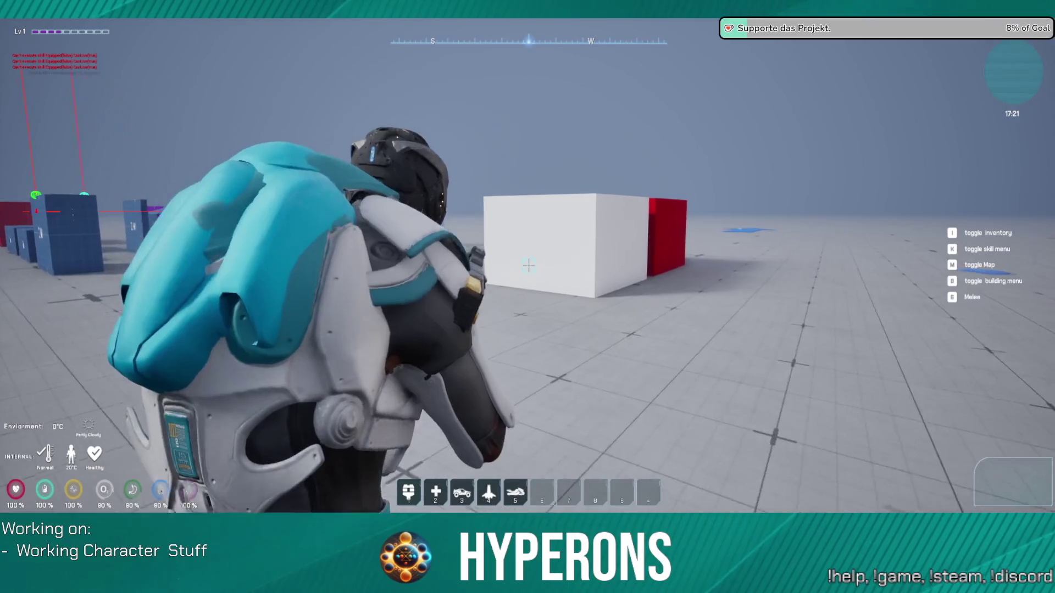
Climb the white block, swap rifle and pistol, then crouch and vault the low 1 M wall
{"action": "key", "text": "space"}
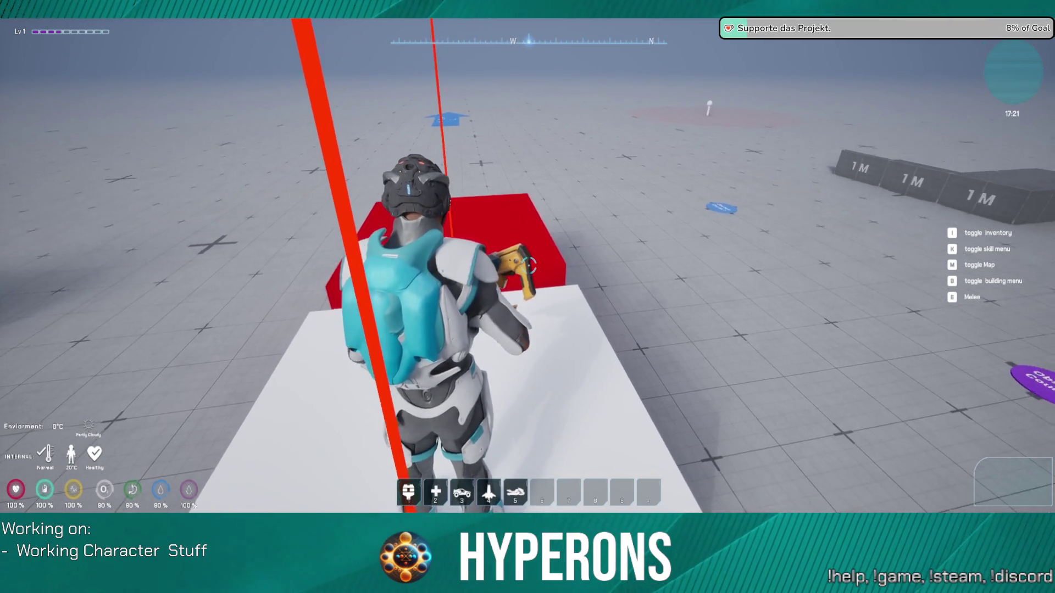
{"action": "key", "text": "2"}
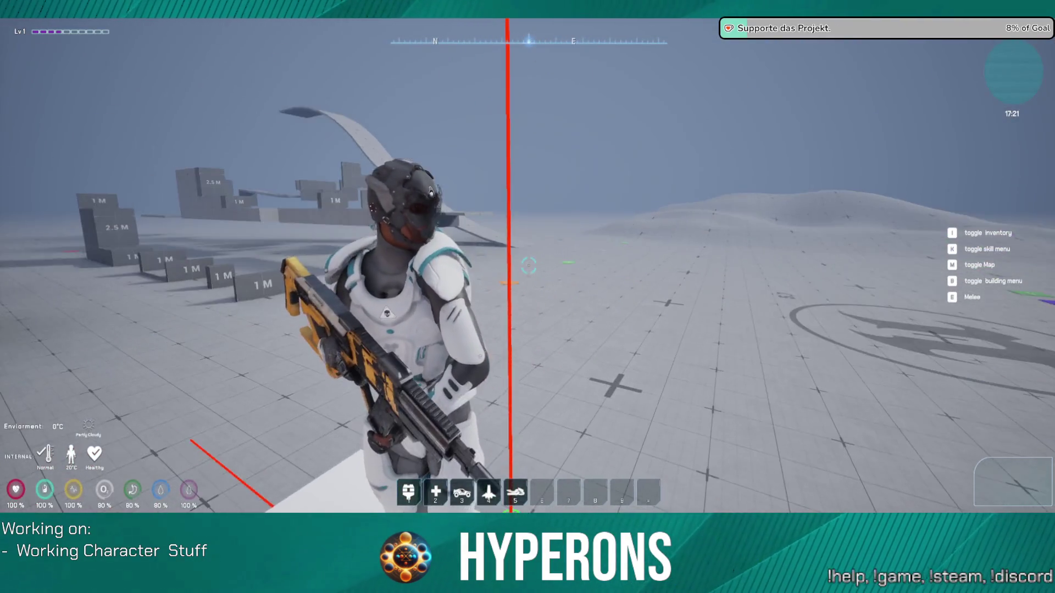
{"action": "key", "text": "w"}
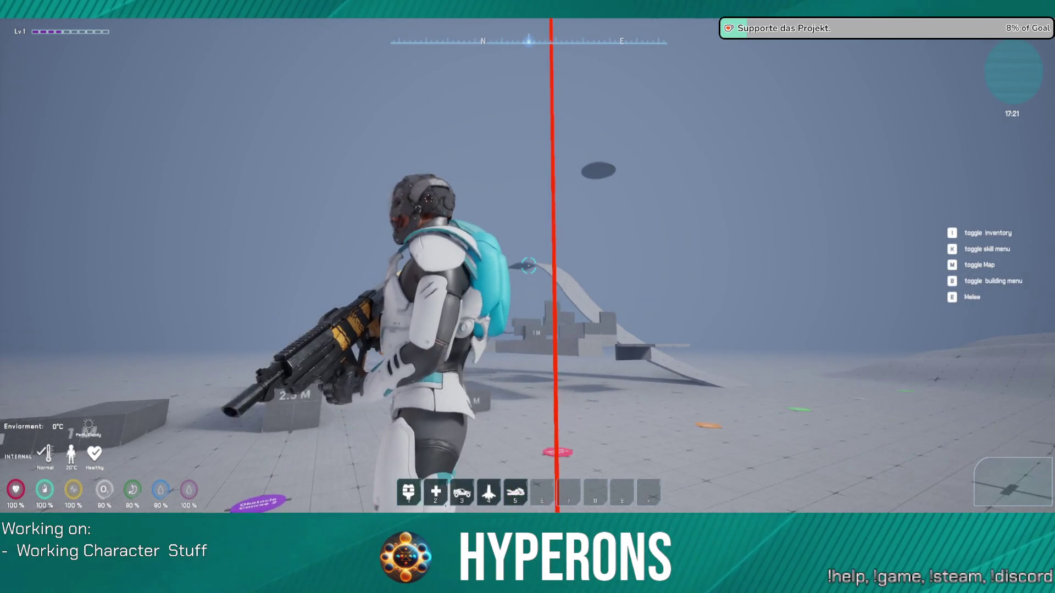
{"action": "key", "text": "1"}
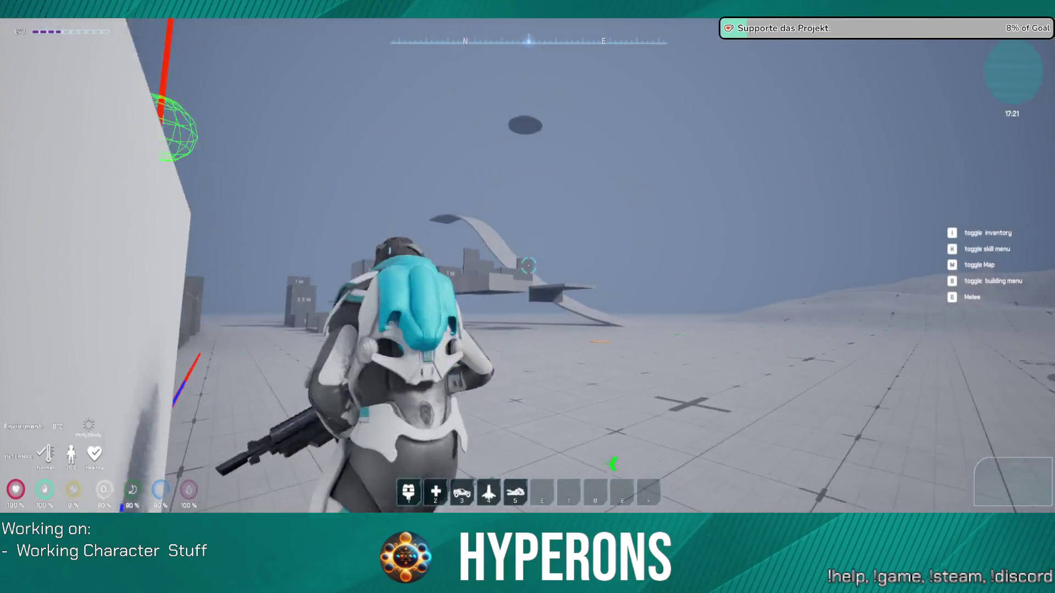
{"action": "key", "text": "w"}
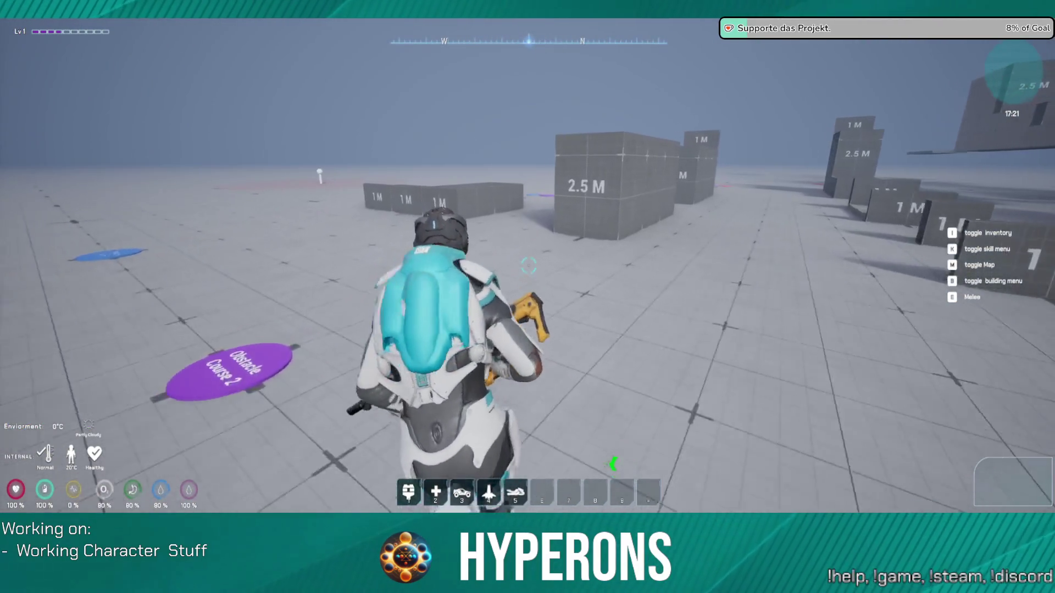
{"action": "key", "text": "w"}
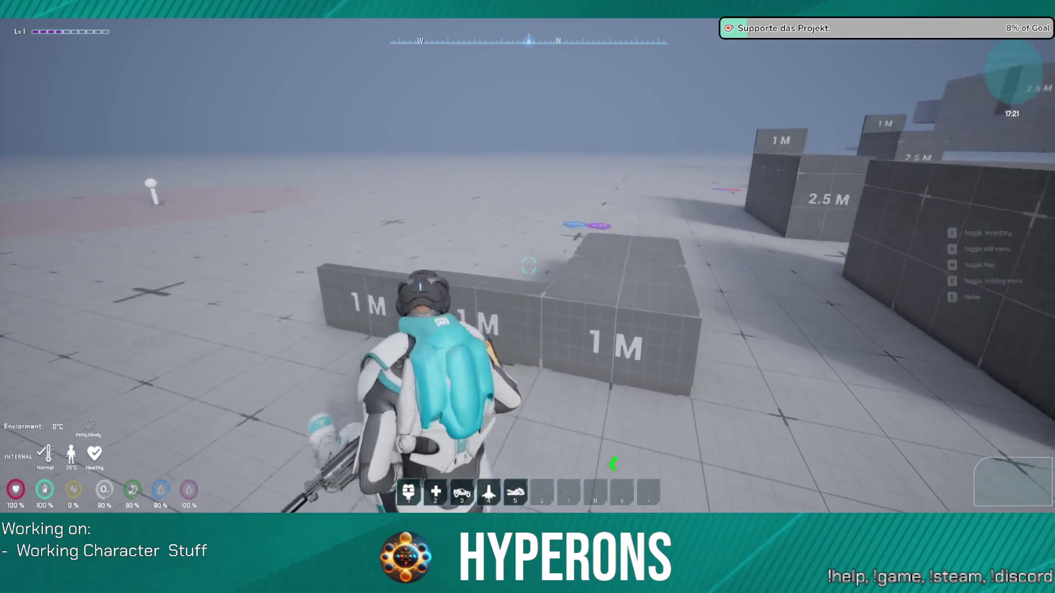
{"action": "key", "text": "space"}
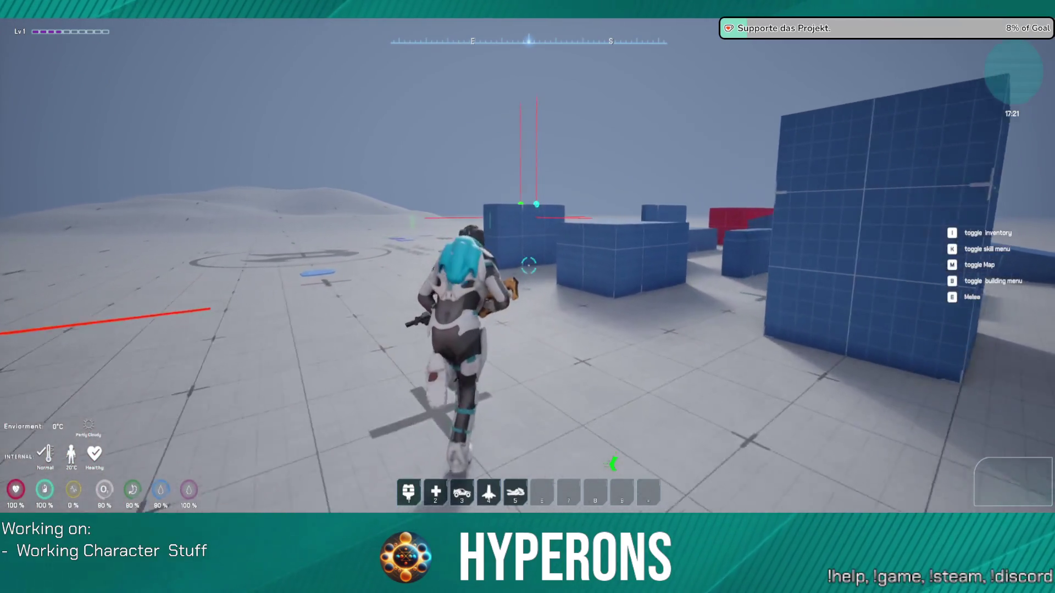
Run across the floor and climb the 1 M block, stepping off toward the 3 M block
{"action": "key", "text": "w"}
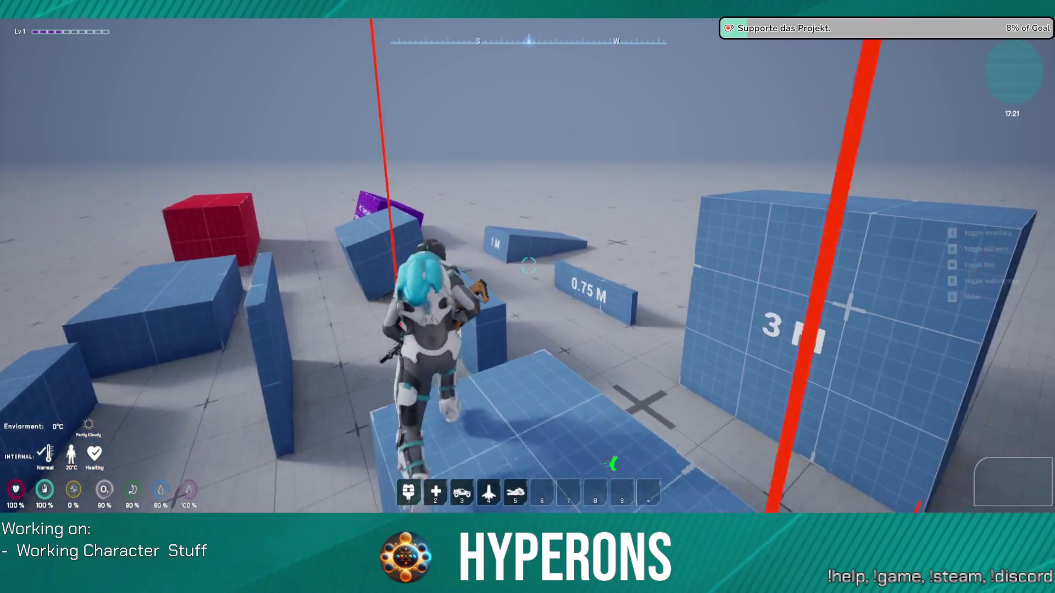
{"action": "key", "text": "w"}
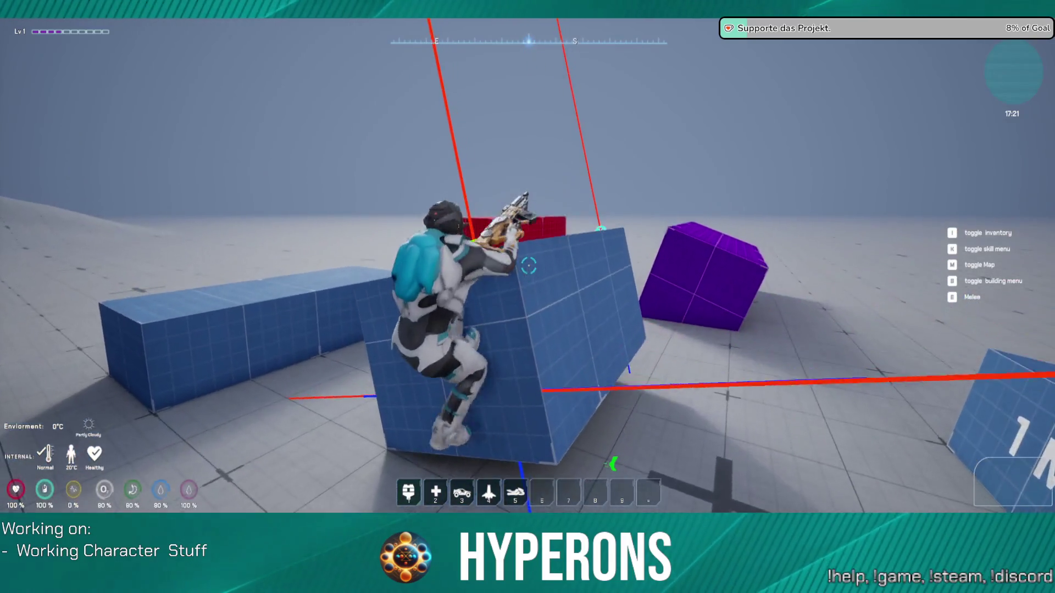
{"action": "key", "text": "w"}
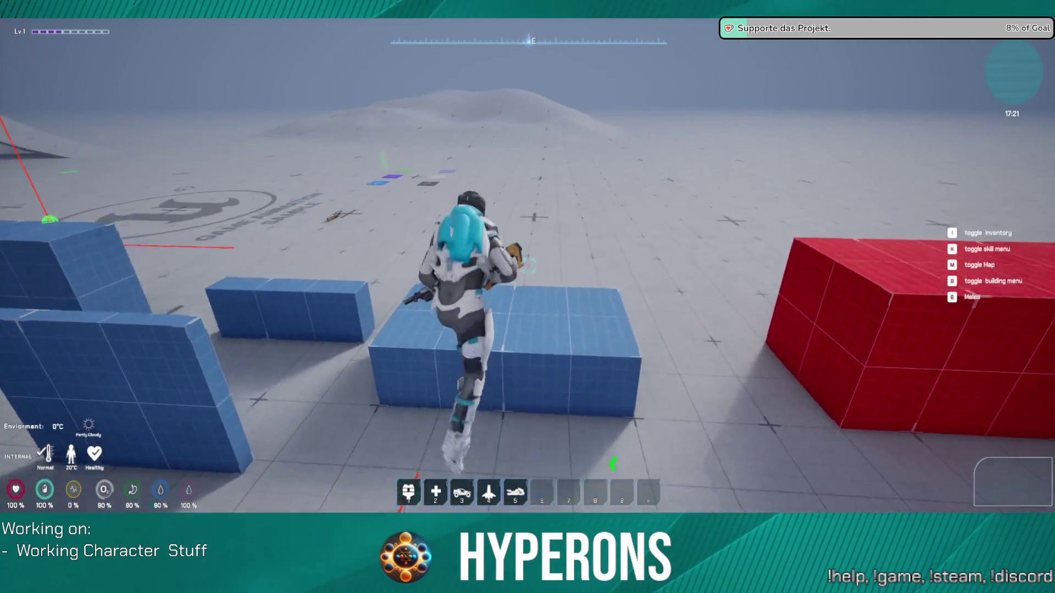
{"action": "key", "text": "w"}
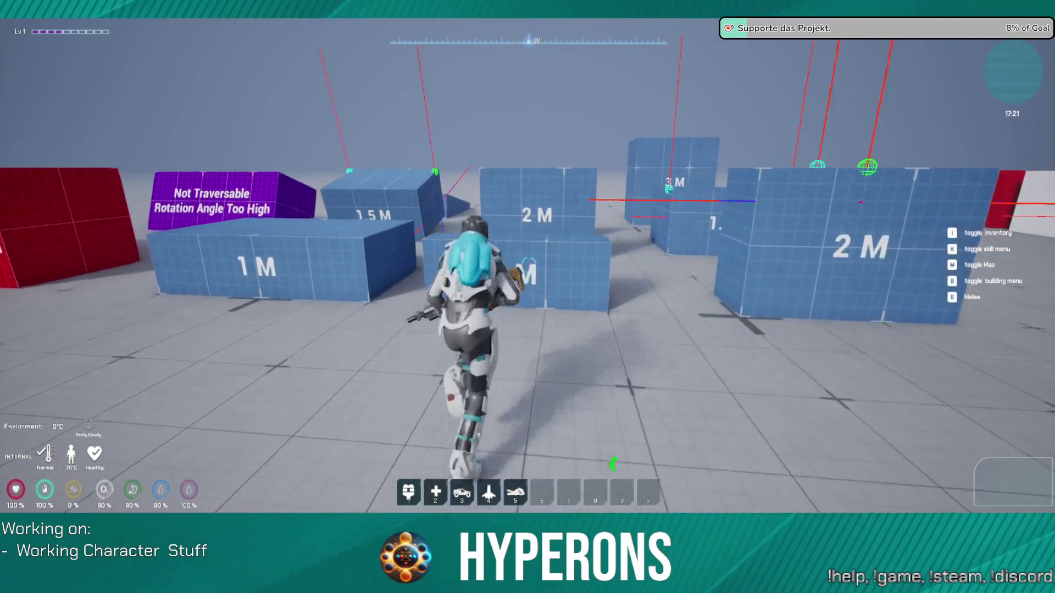
{"action": "key", "text": "w"}
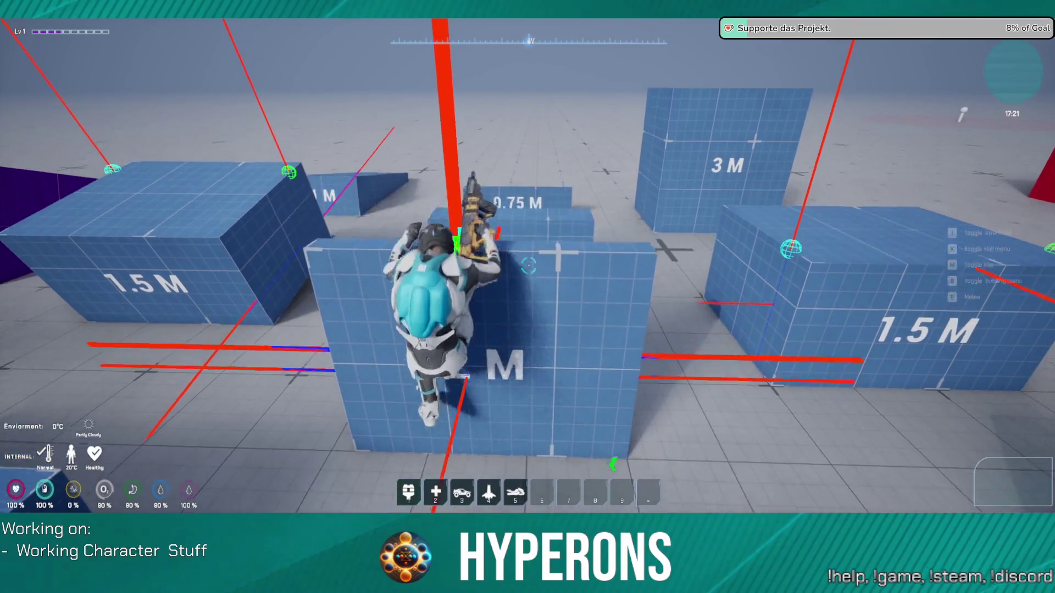
{"action": "key", "text": "w"}
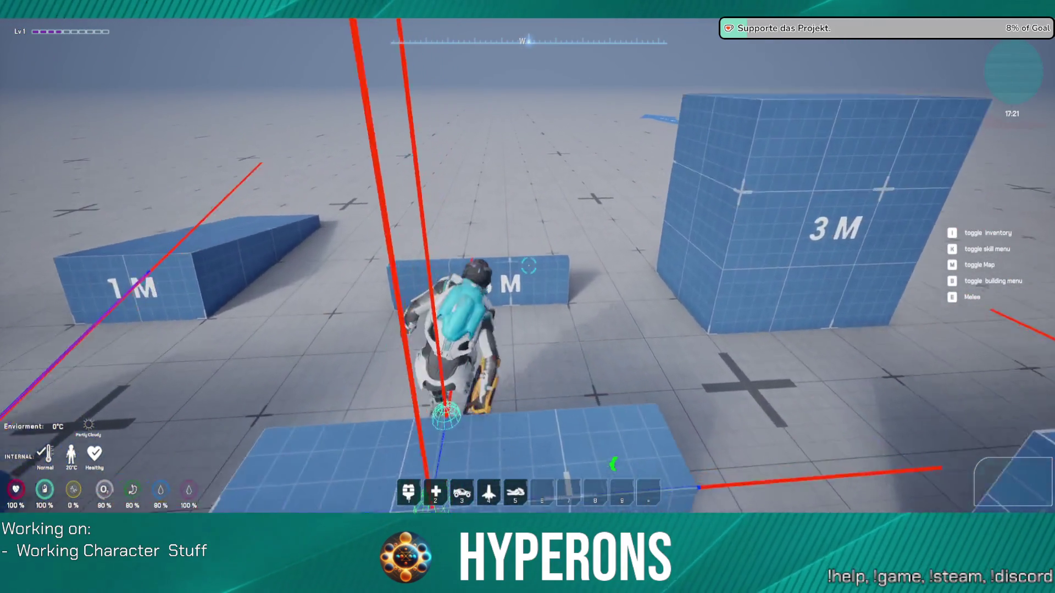
Leap the low block and vault over the blue walls to land on the open floor
{"action": "key", "text": "space"}
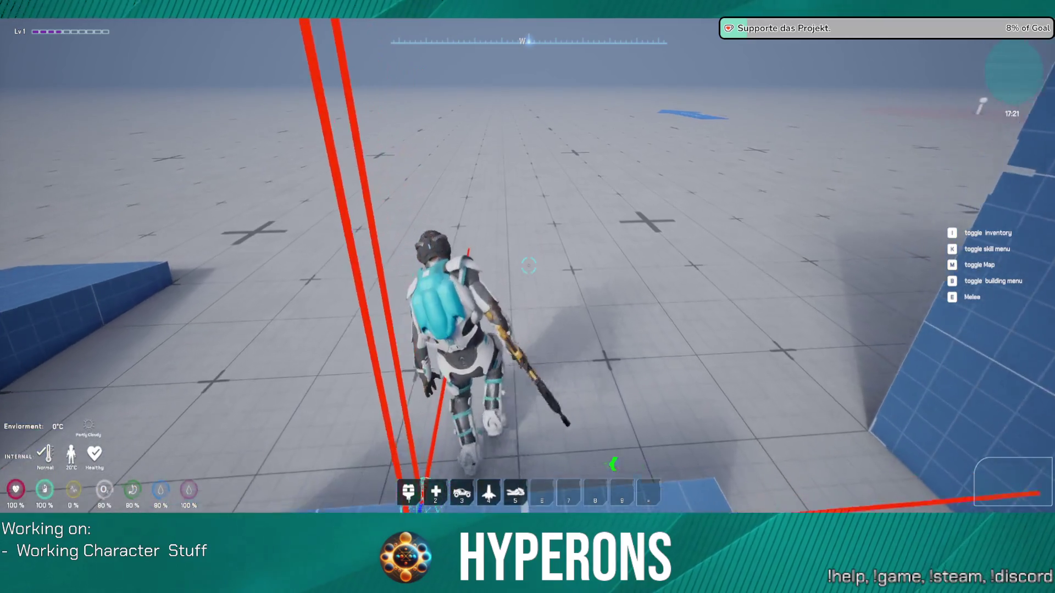
{"action": "key", "text": "w"}
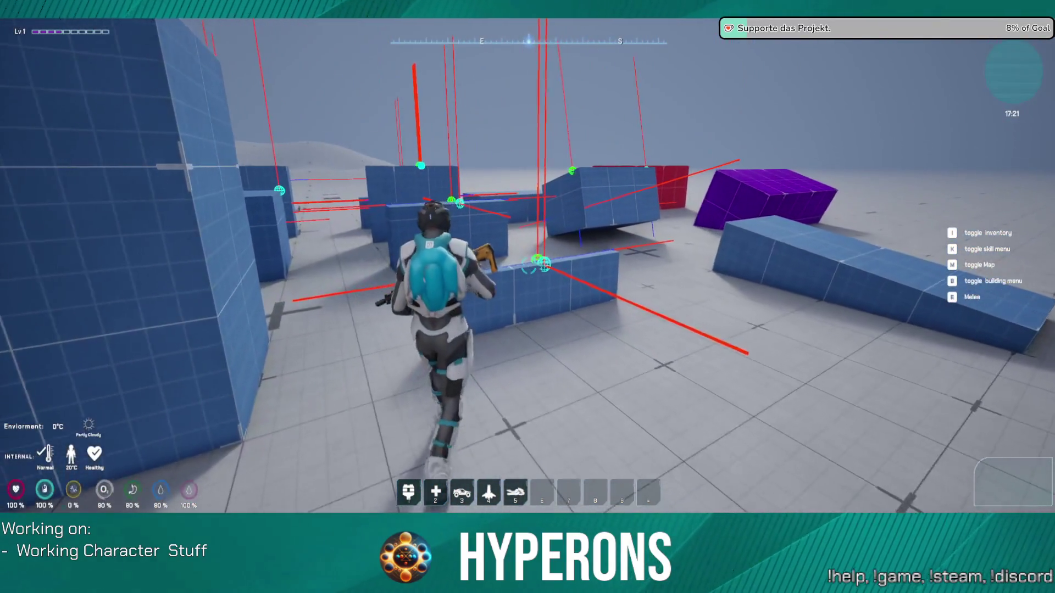
{"action": "key", "text": "space"}
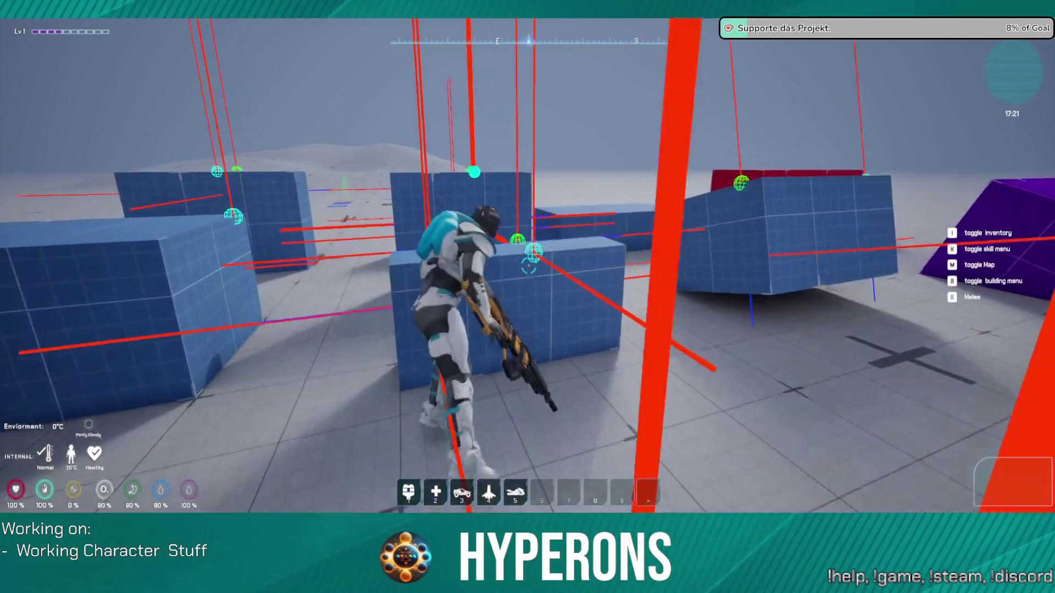
{"action": "key", "text": "space"}
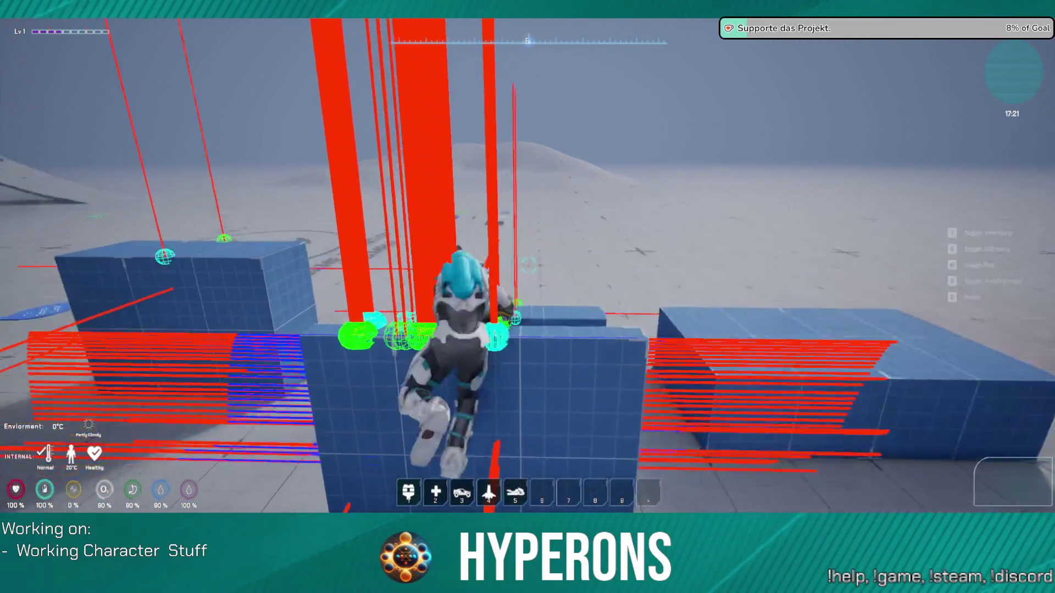
{"action": "key", "text": "space"}
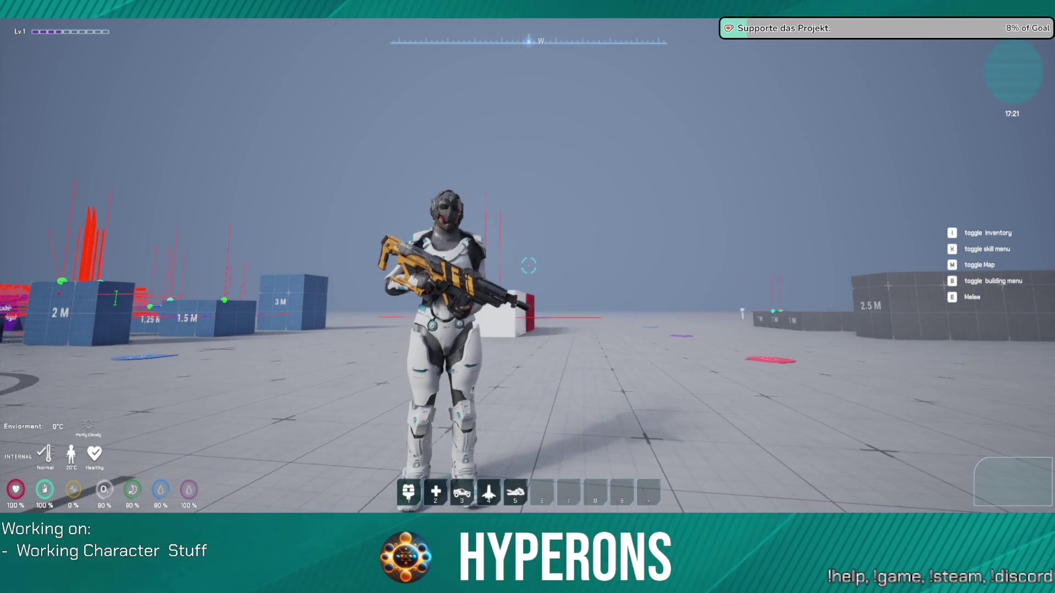
Run to the white block and climb onto its top
{"action": "key", "text": "w"}
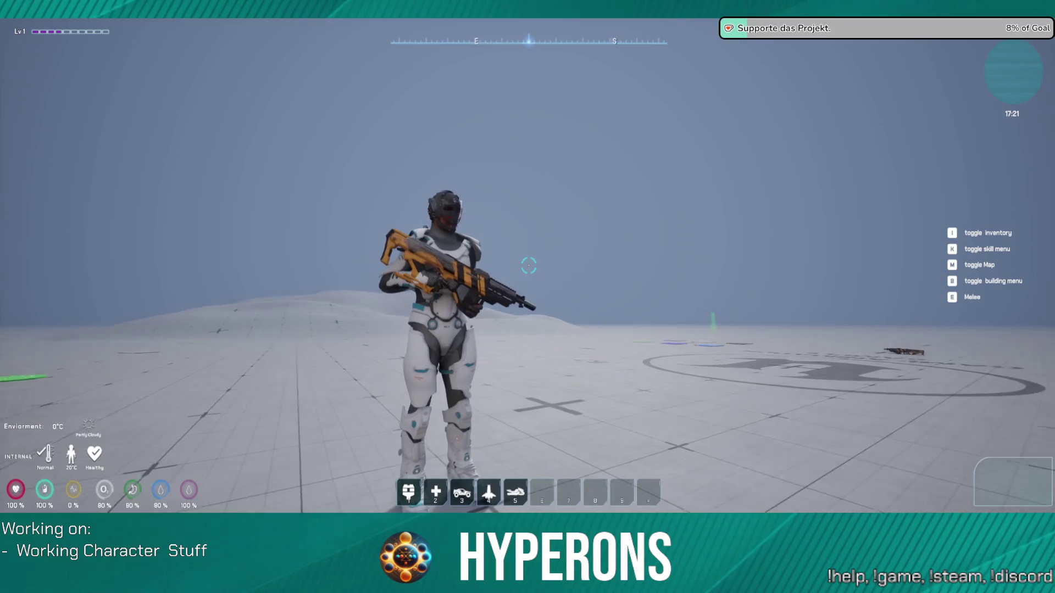
{"action": "key", "text": "w"}
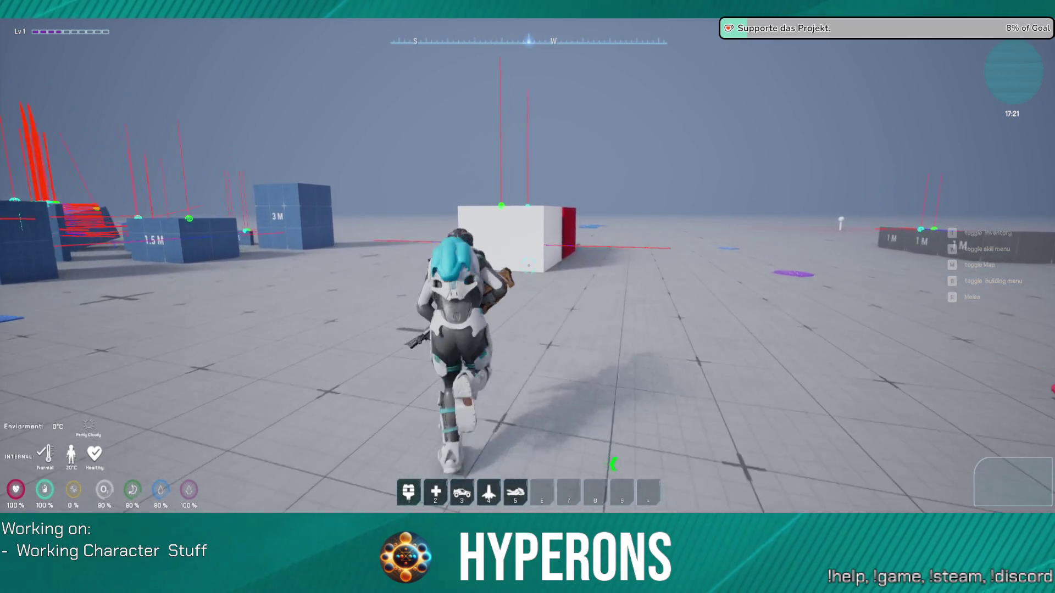
{"action": "key", "text": "w"}
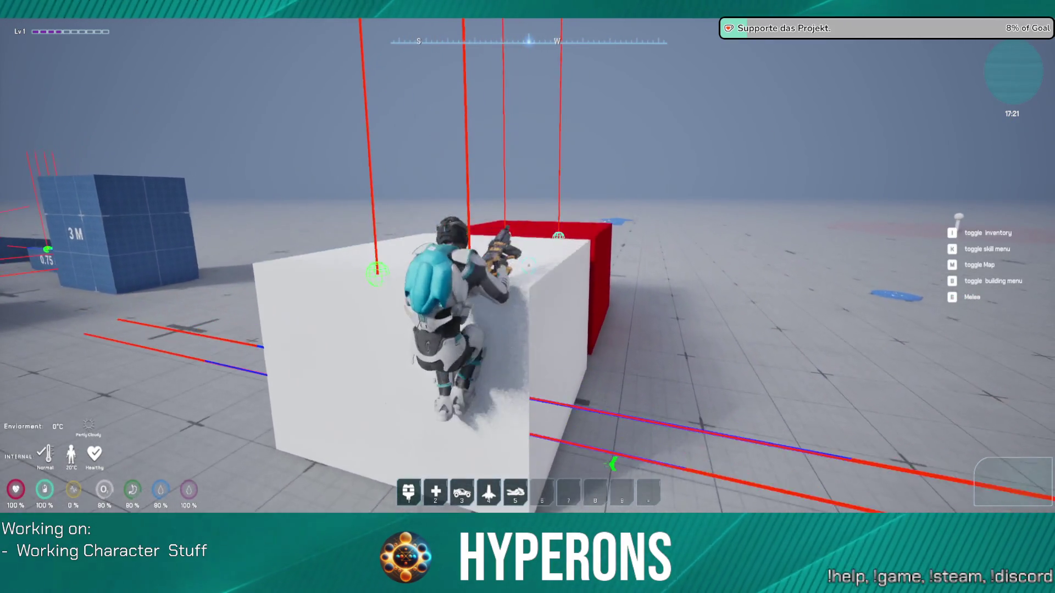
{"action": "key", "text": "w"}
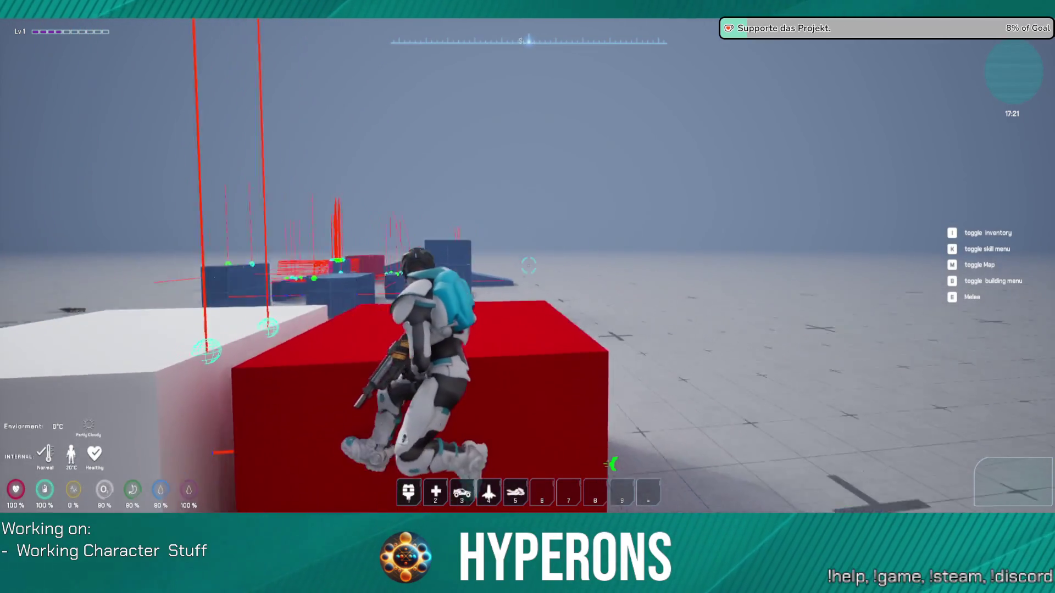
Drop off, climb the grey 2.5 M block and move along it to the edge
{"action": "key", "text": "w"}
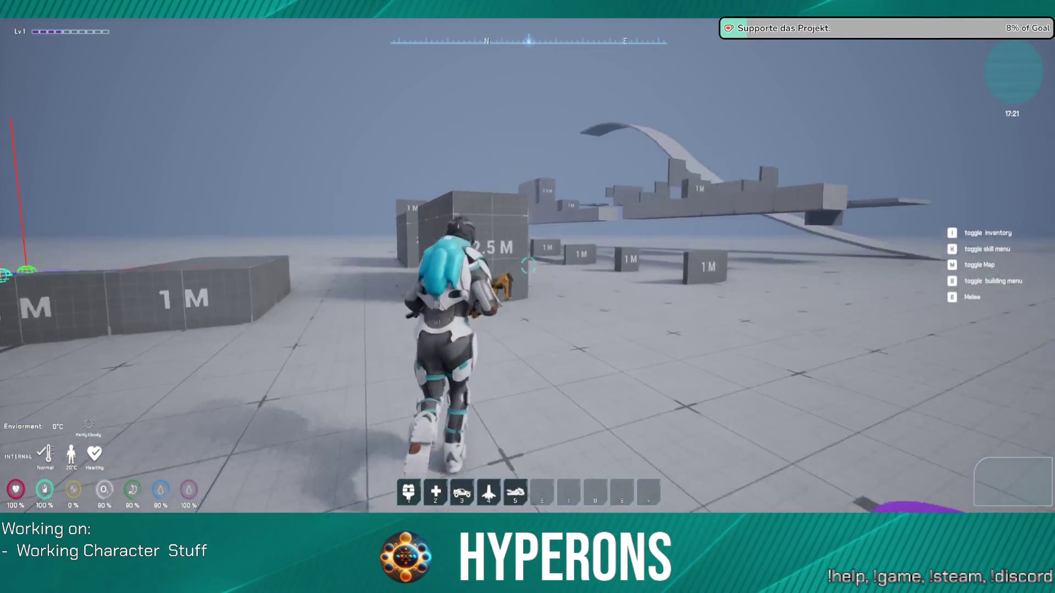
{"action": "key", "text": "w"}
{"action": "key", "text": "w"}
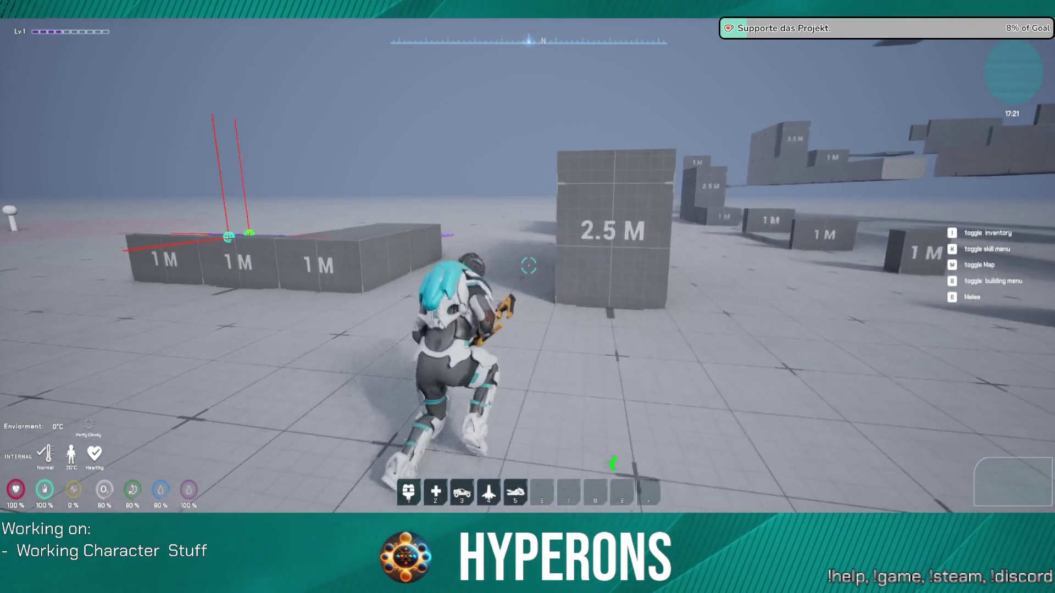
{"action": "key", "text": "space"}
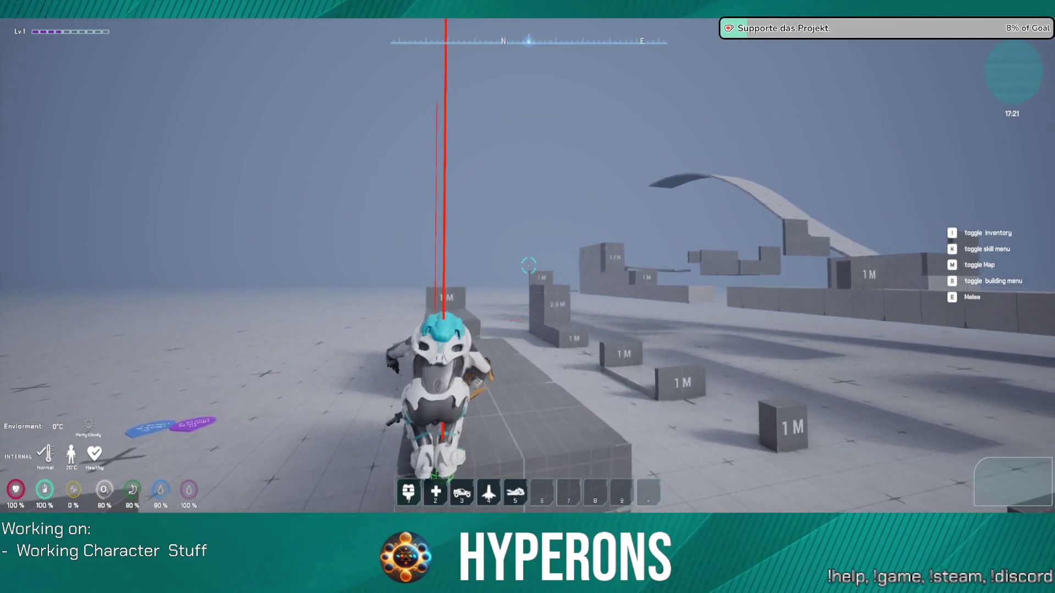
{"action": "key", "text": "w"}
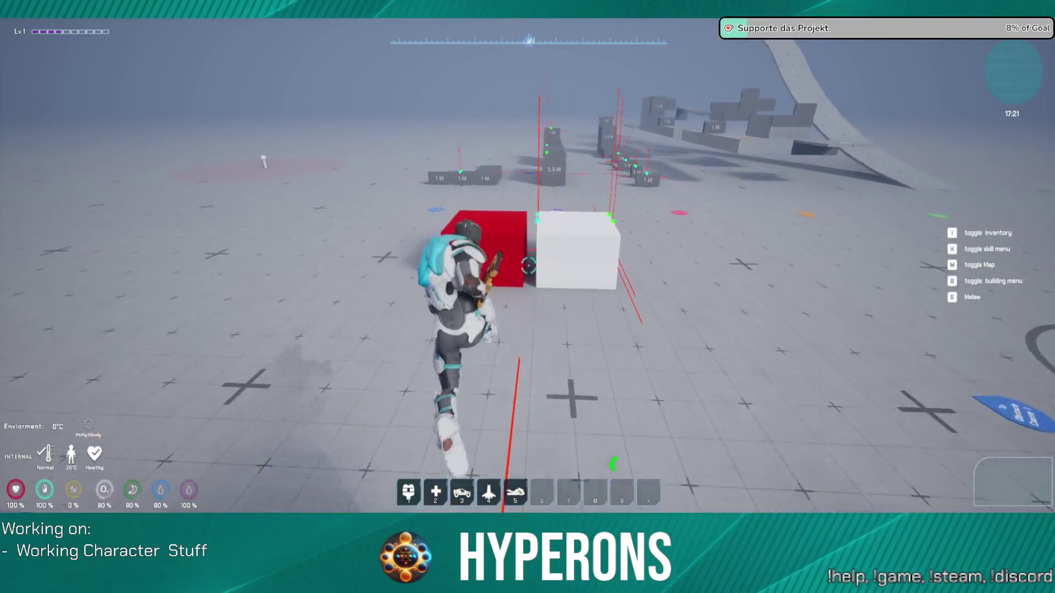
Climb onto the white cube and pause the game with Esc
{"action": "key", "text": "space"}
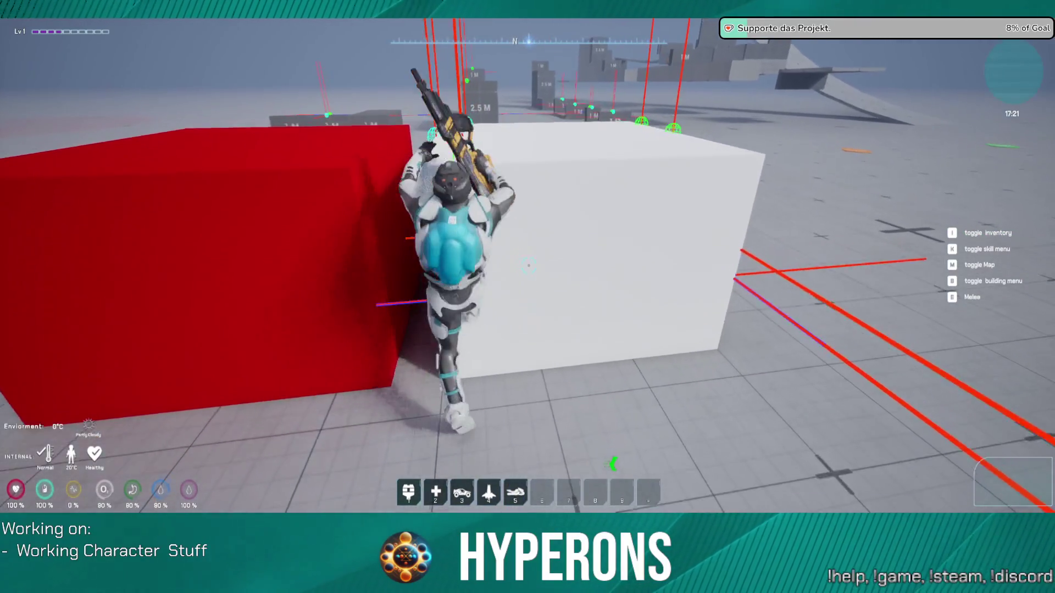
{"action": "key", "text": "Escape"}
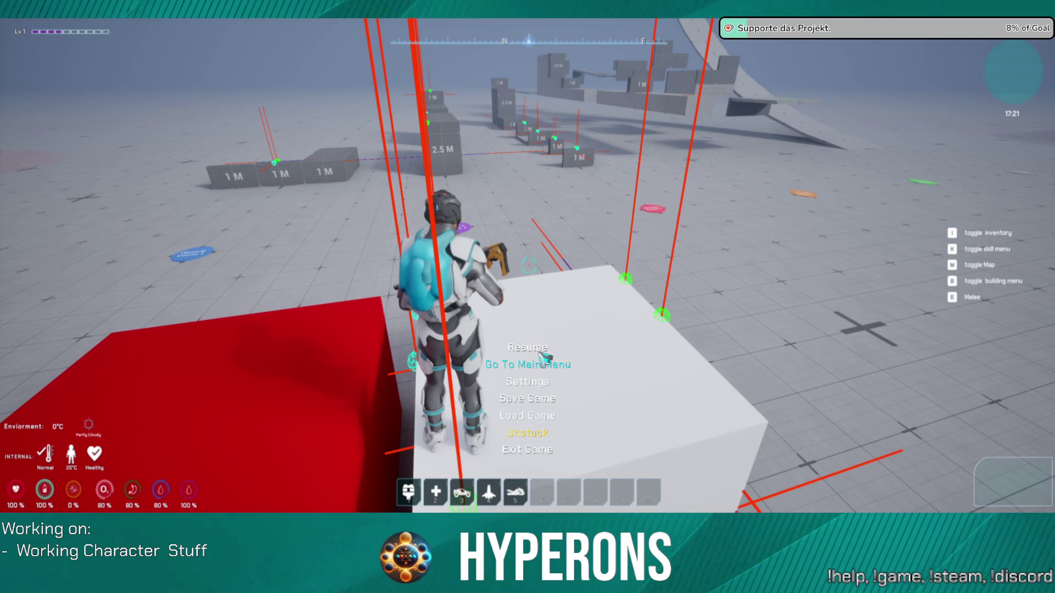
Go to the main menu and exit the game back to the editor
{"action": "left_click", "coordinate": [549, 371]}
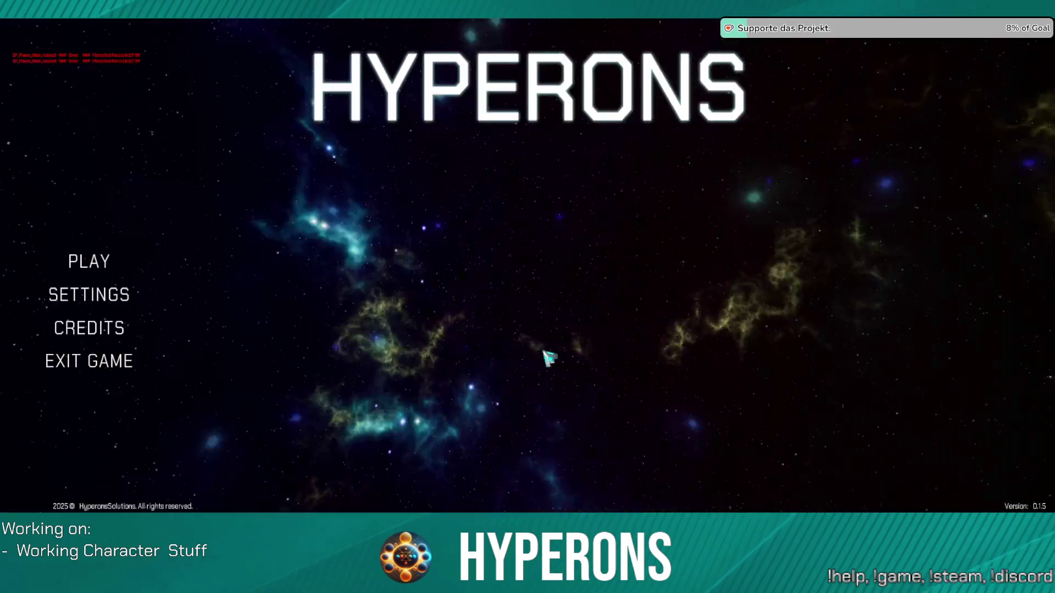
{"action": "left_click", "coordinate": [114, 371]}
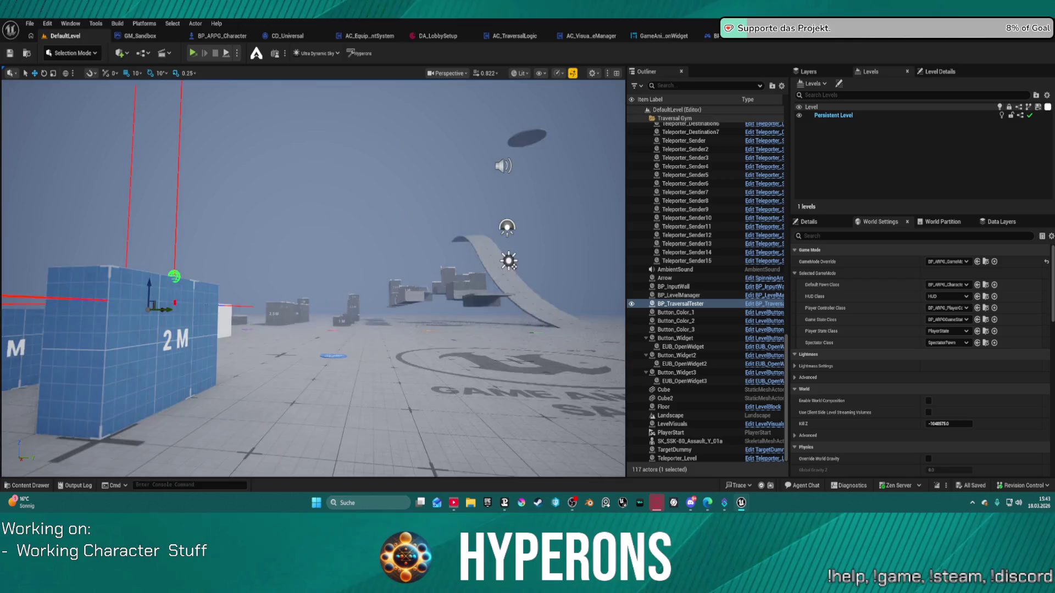
Fly the viewport camera around the traversal gym, past the cubes, buttons and trigger boxes
{"action": "left_click_drag", "start_coordinate": [313, 281], "coordinate": [247, 280]}
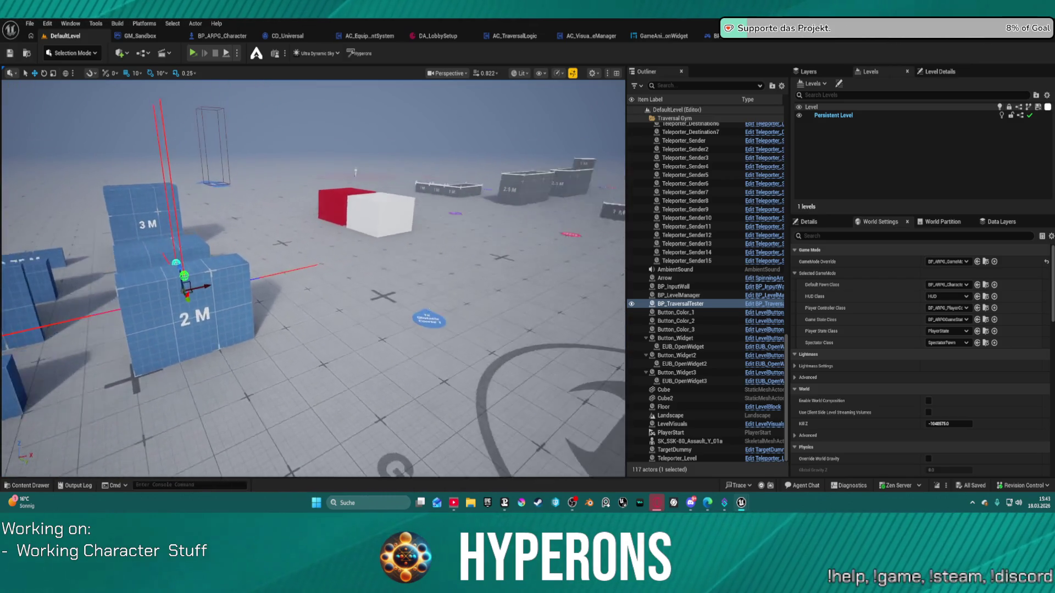
{"action": "left_click_drag", "start_coordinate": [314, 280], "coordinate": [247, 280]}
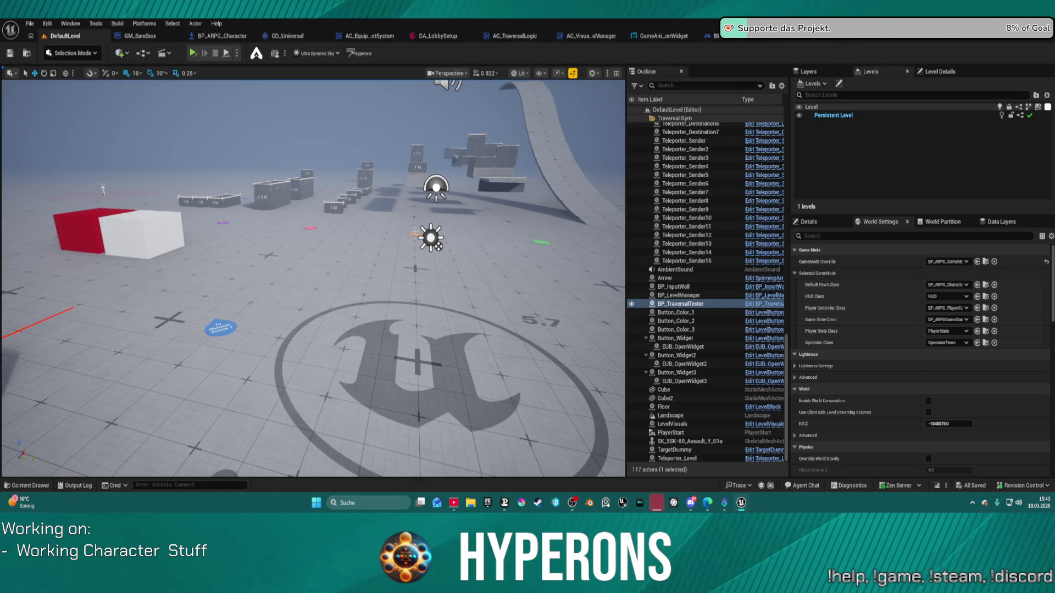
{"action": "key", "text": "s"}
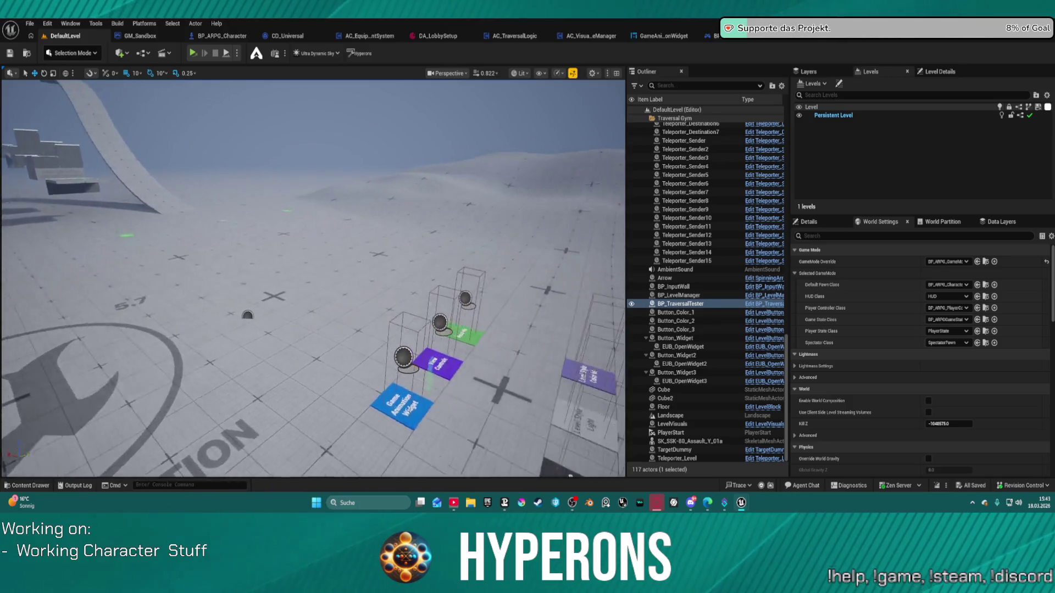
{"action": "key", "text": "s"}
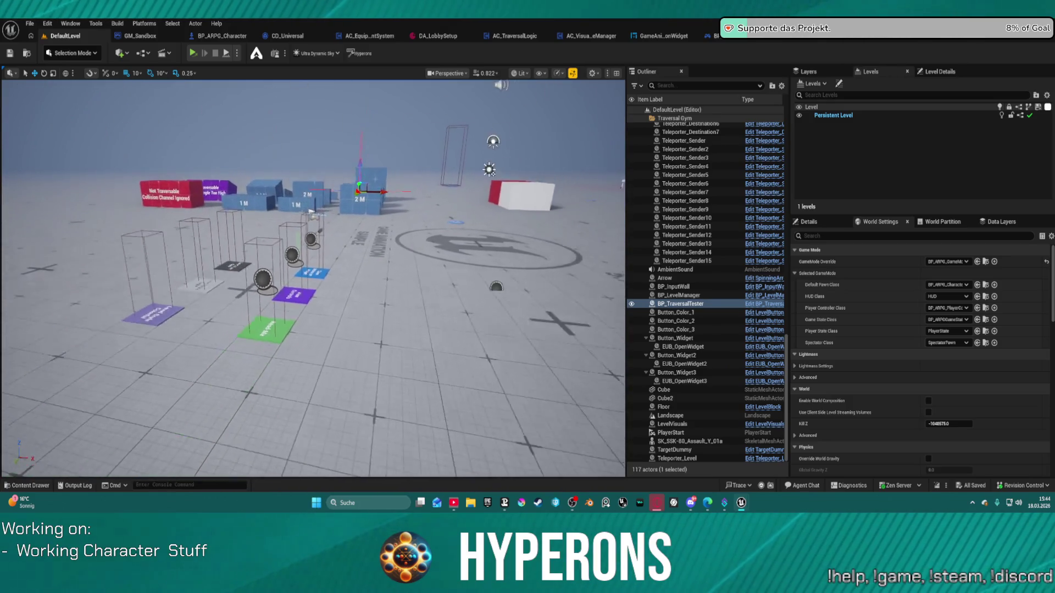
{"action": "key", "text": "w"}
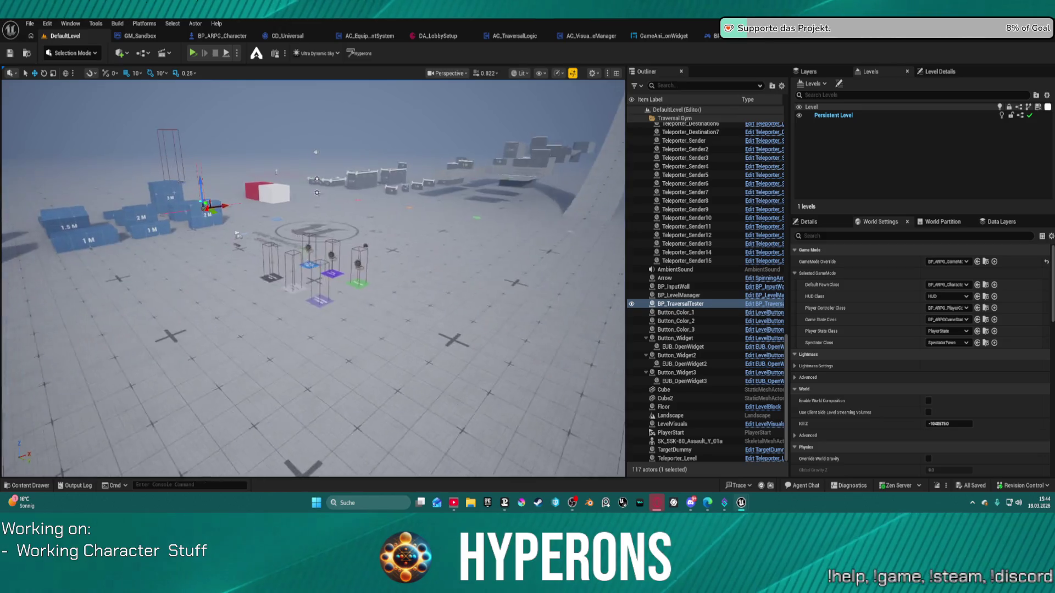
{"action": "key", "text": "w"}
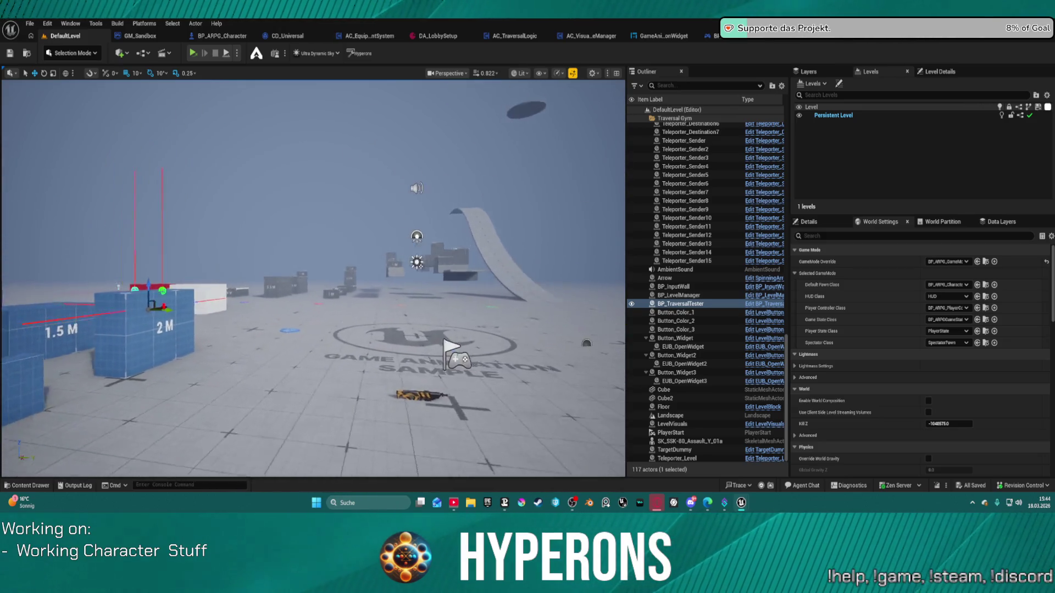
{"action": "key", "text": "s"}
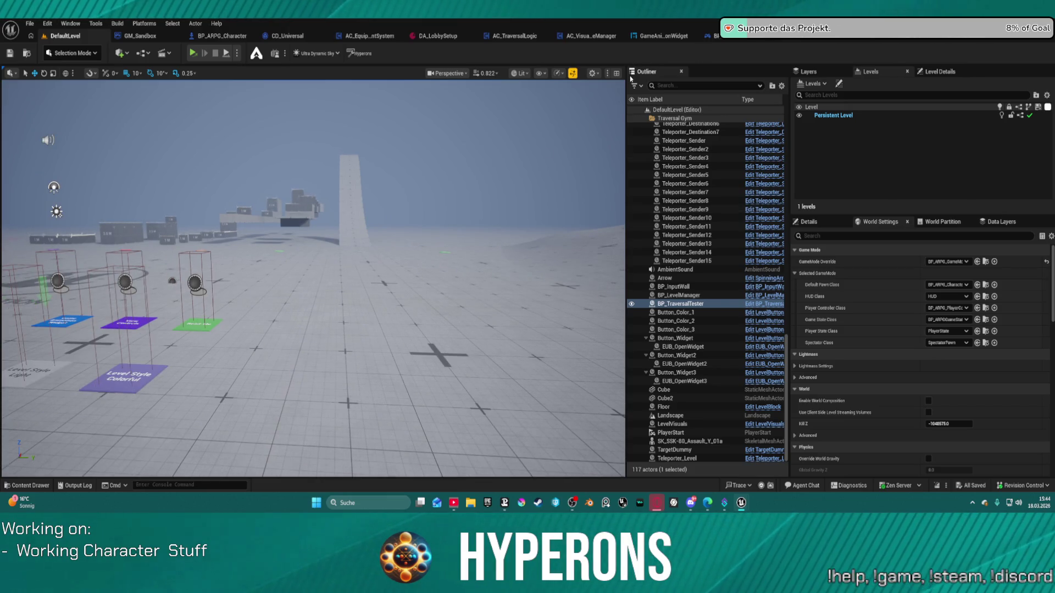
Drag the splitter right to widen the viewport and narrow the outliner
{"action": "left_click_drag", "start_coordinate": [626, 248], "coordinate": [663, 248]}
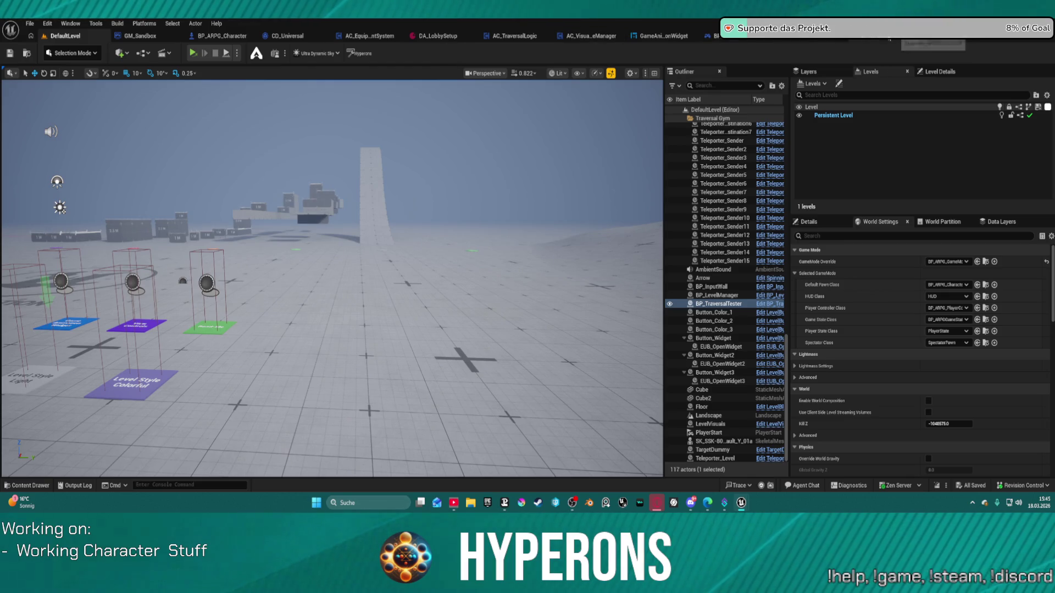
{"action": "mouse_move", "coordinate": [513, 35]}
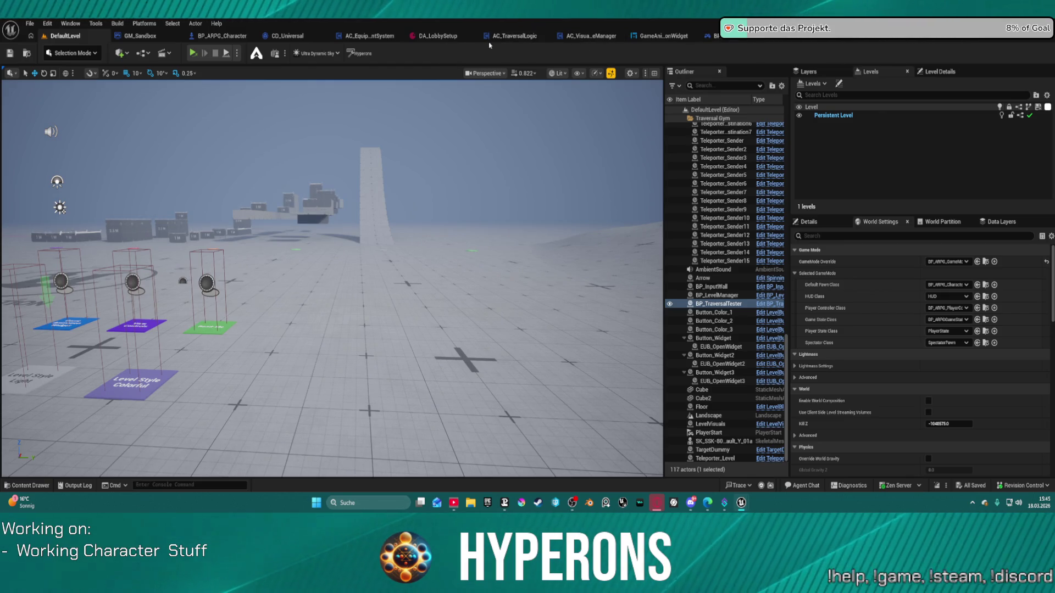
Close the AC_TraversalLogic, AC_VisualOverrideManager, GameAnimationWidget, player controller, game state and DA_LobbySetup editors
{"action": "left_click", "coordinate": [545, 35]}
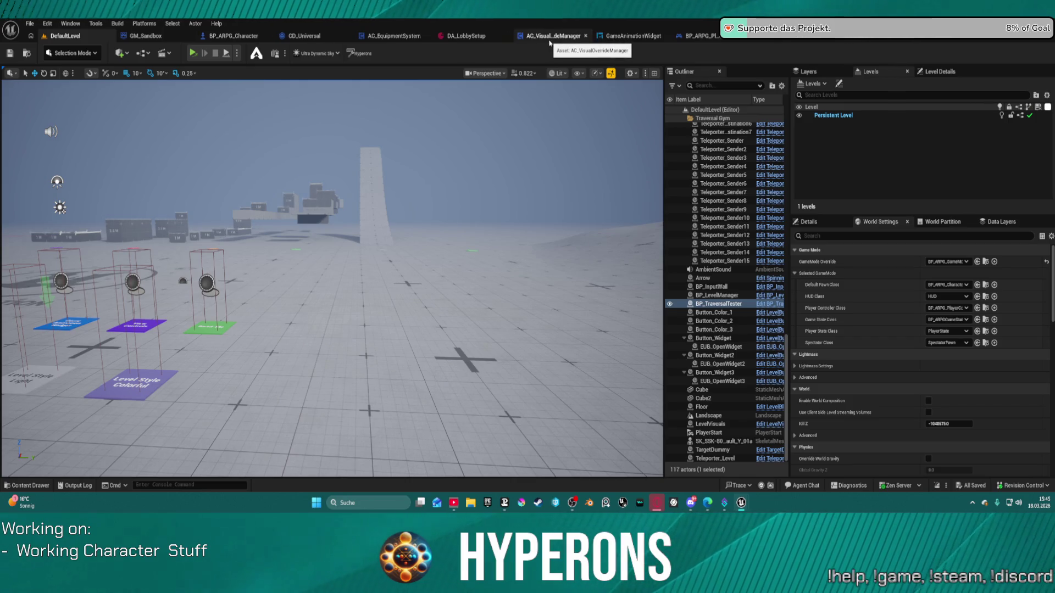
{"action": "left_click", "coordinate": [586, 35]}
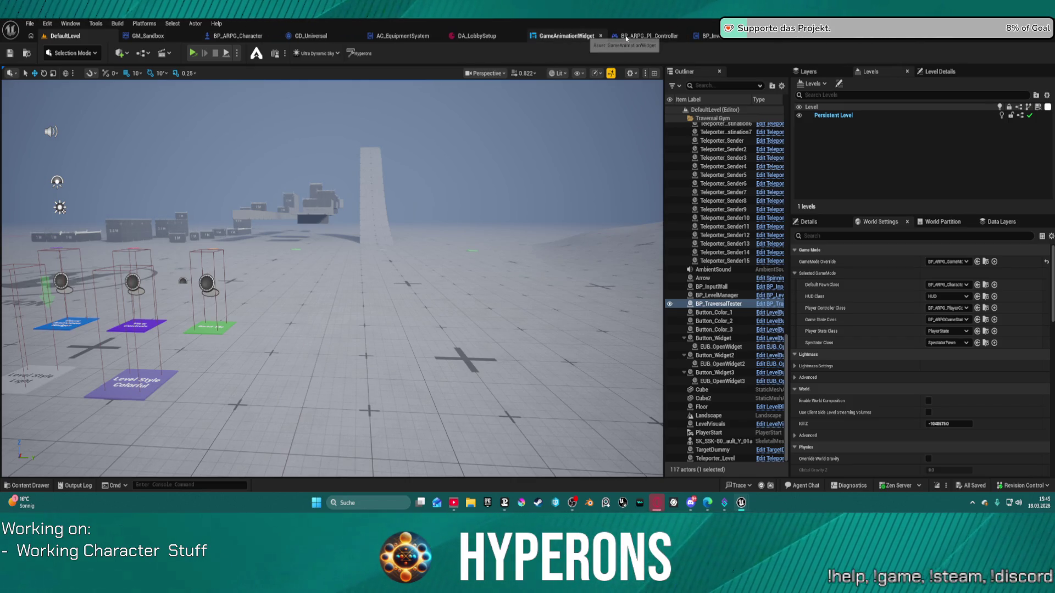
{"action": "left_click", "coordinate": [601, 36]}
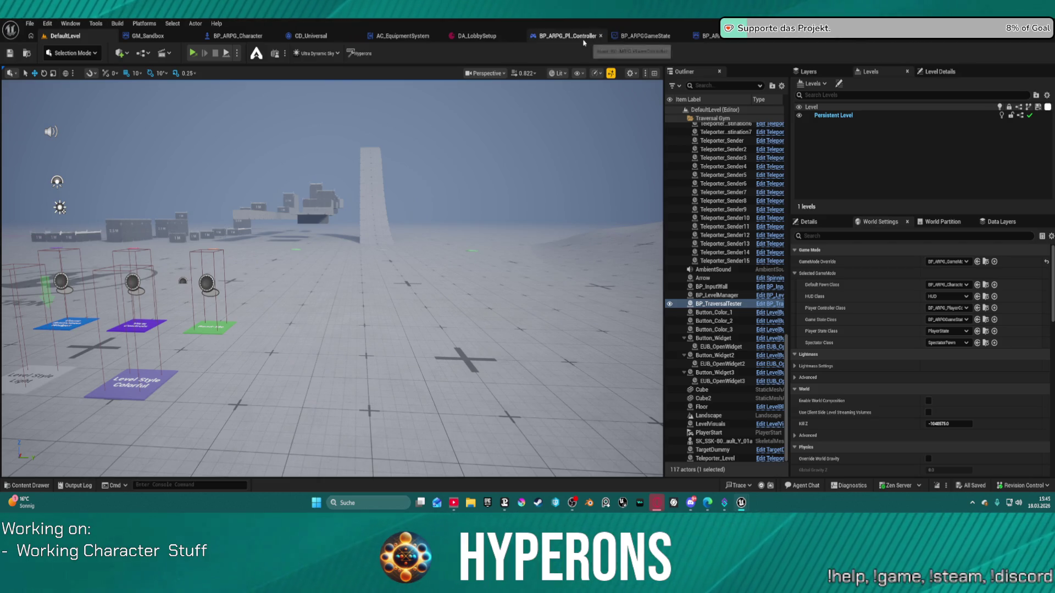
{"action": "left_click", "coordinate": [600, 36]}
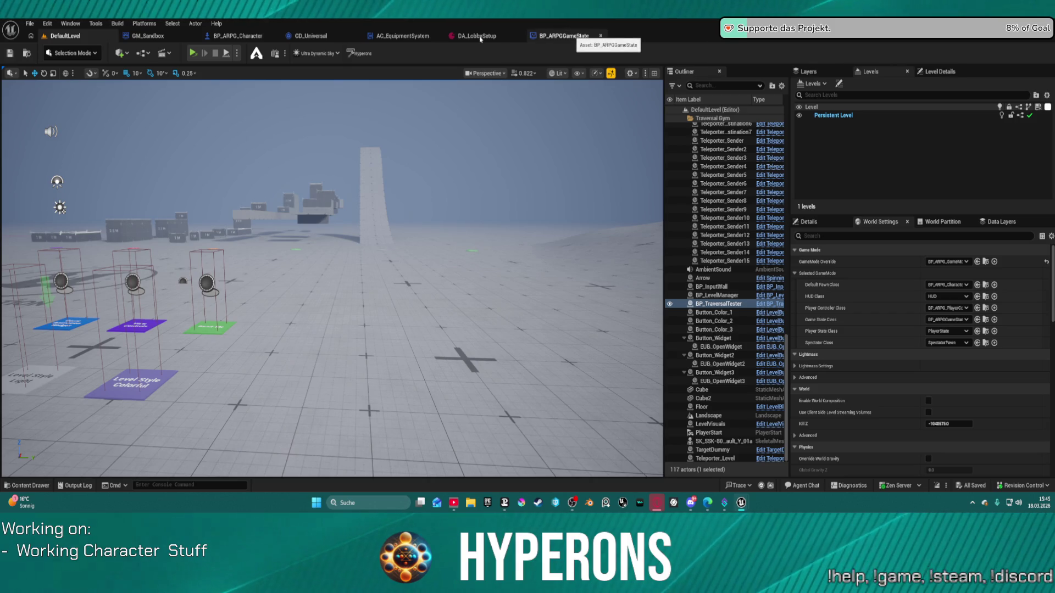
{"action": "left_click", "coordinate": [600, 36]}
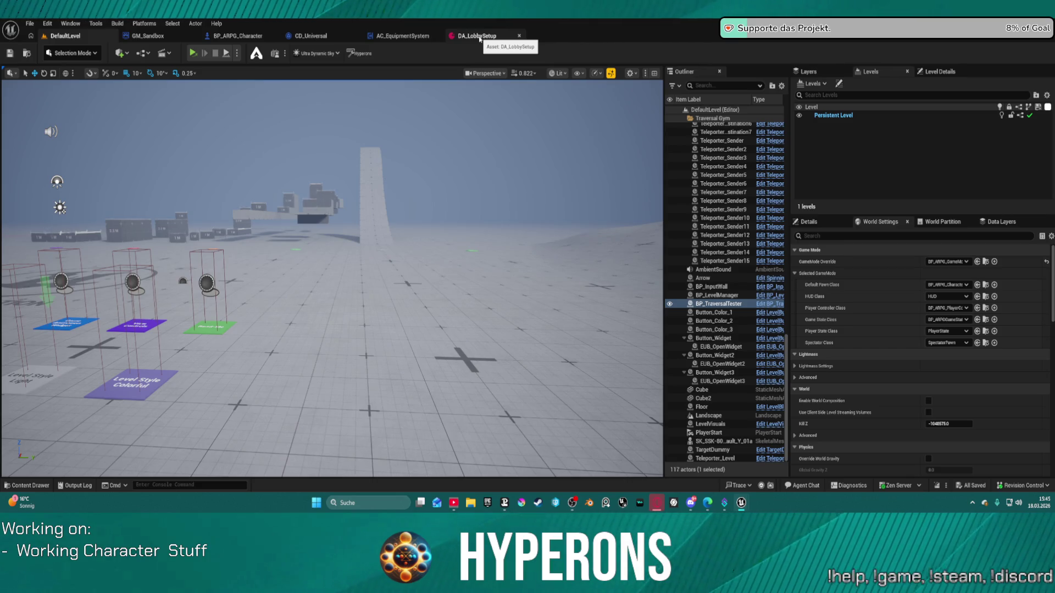
{"action": "left_click", "coordinate": [520, 36]}
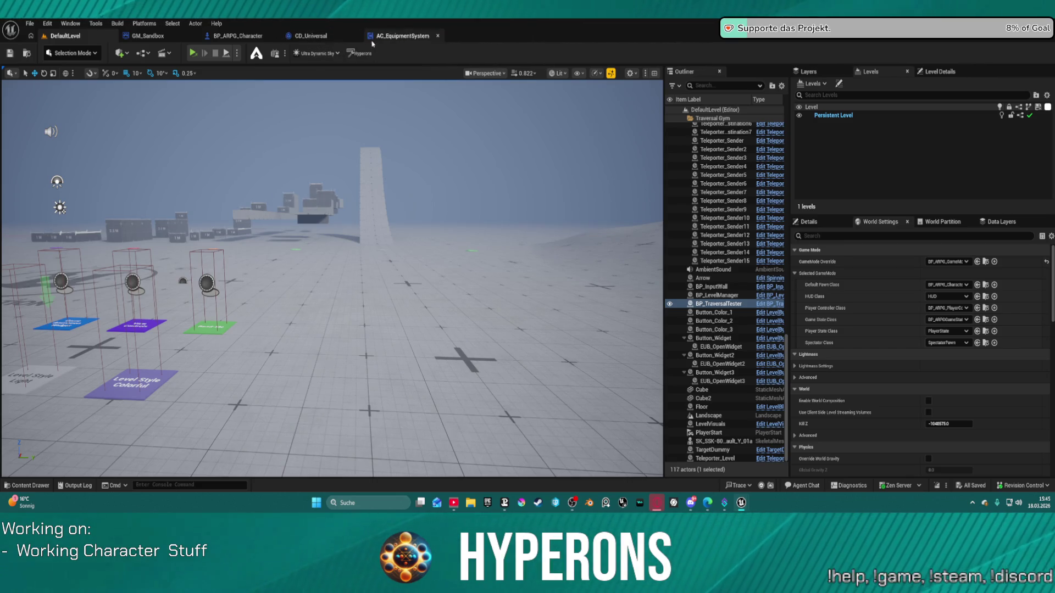
In CD_Universal, select the CHT_CameraRig_Hyper chooser node and browse to its asset
{"action": "left_click", "coordinate": [301, 38]}
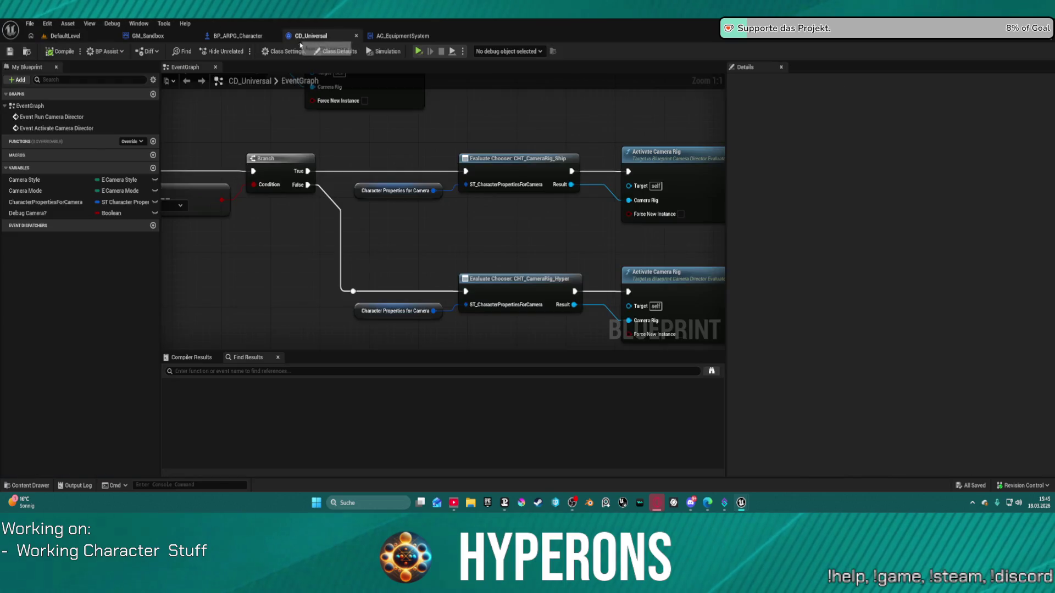
{"action": "left_click", "coordinate": [511, 281]}
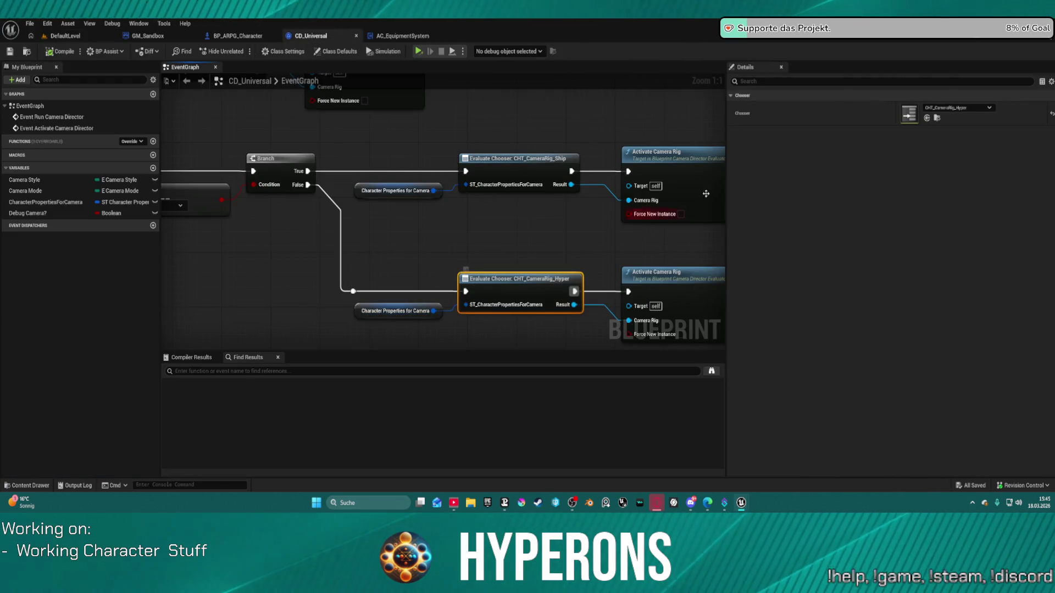
{"action": "left_click", "coordinate": [937, 117]}
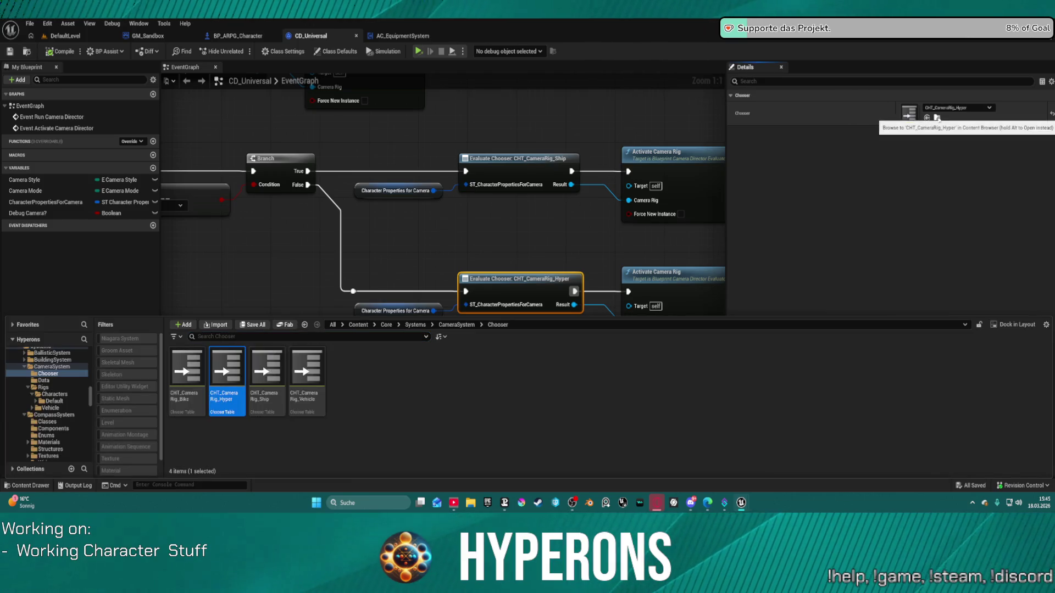
{"action": "key", "text": "ctrl+space"}
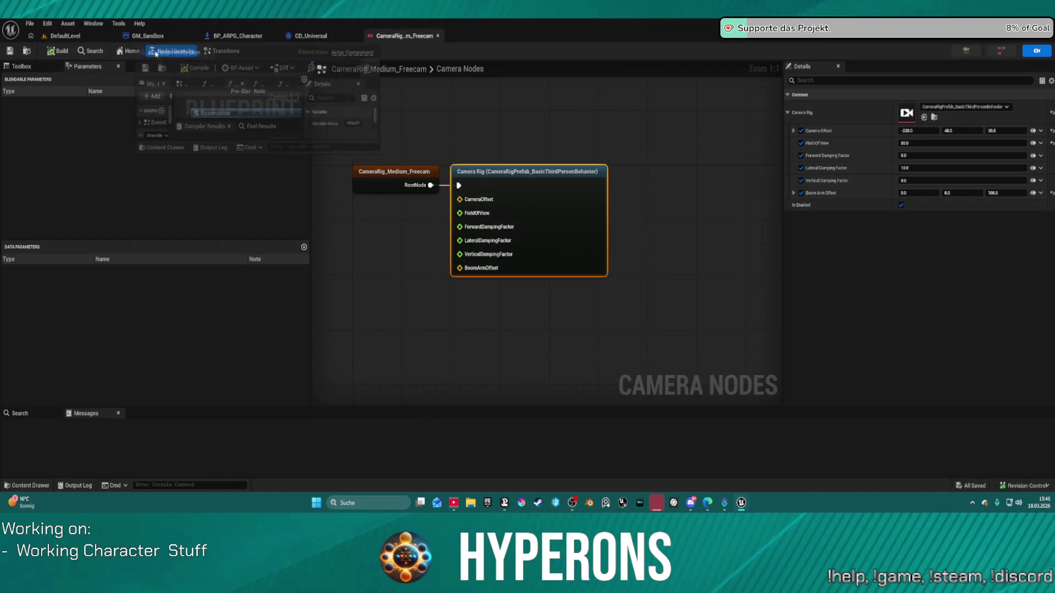
Move the AC_EquipmentSystem editor forward and close the GM_Sandbox editor
{"action": "left_click_drag", "start_coordinate": [461, 37], "coordinate": [144, 37]}
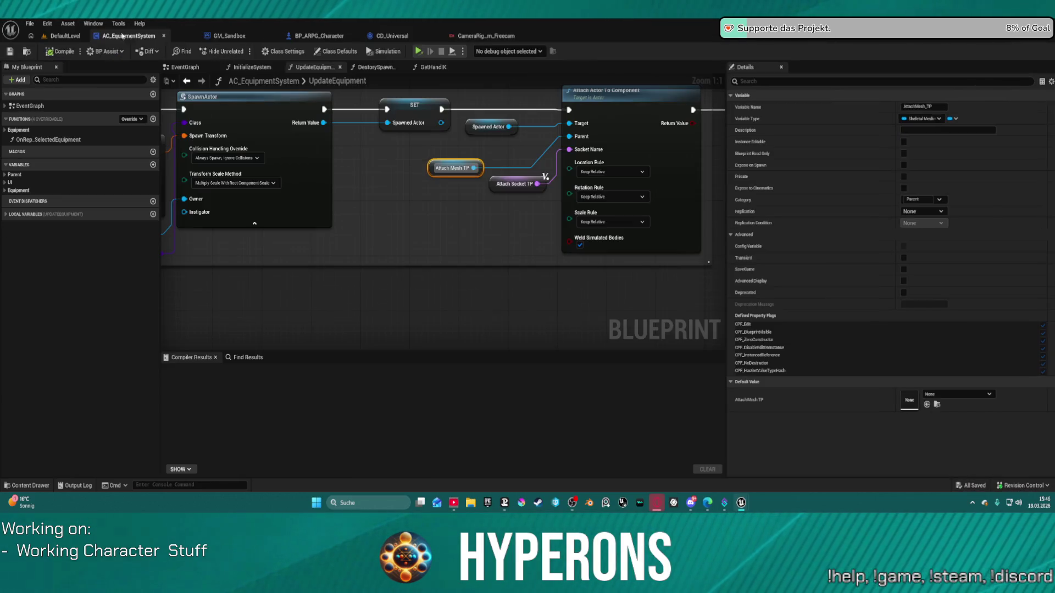
{"action": "middle_click", "coordinate": [231, 37]}
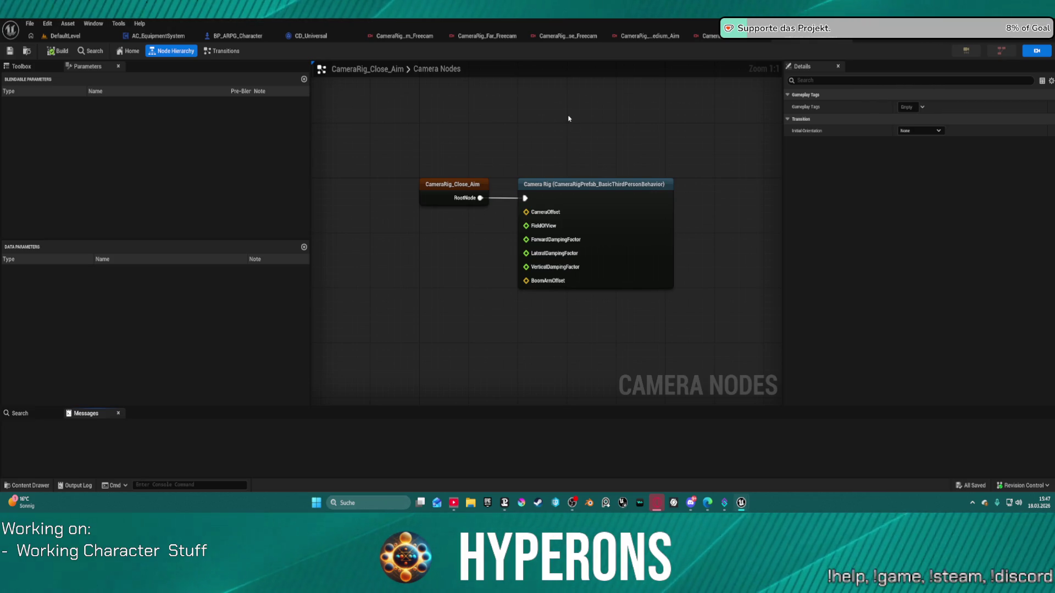
In DefaultLevel's World Settings, set GameMode Override to GM_Sandbox after trying BP_ARPG_GameMode
{"action": "left_click", "coordinate": [65, 35]}
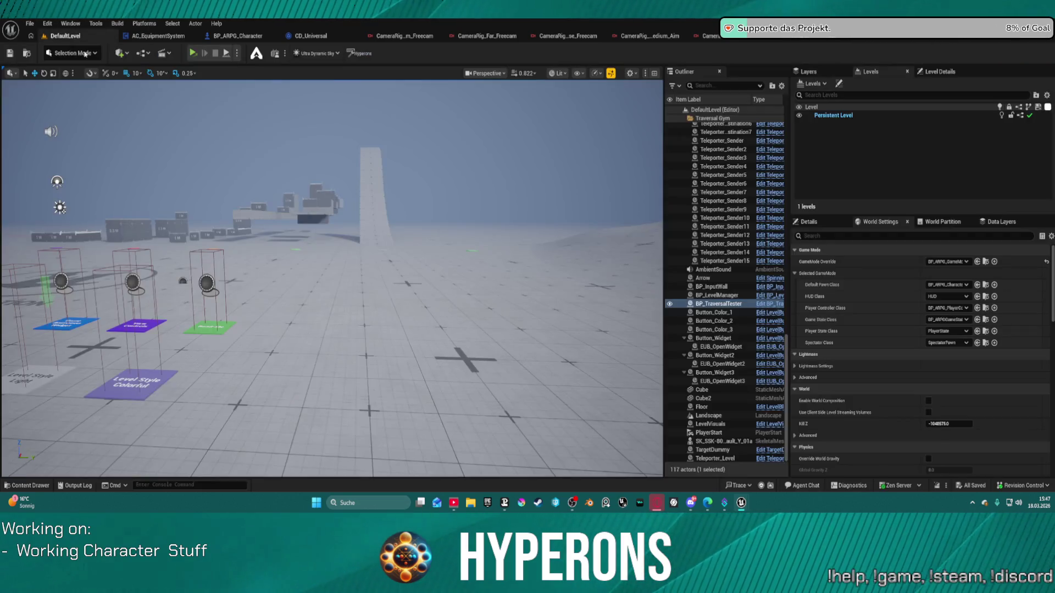
{"action": "left_click", "coordinate": [948, 262]}
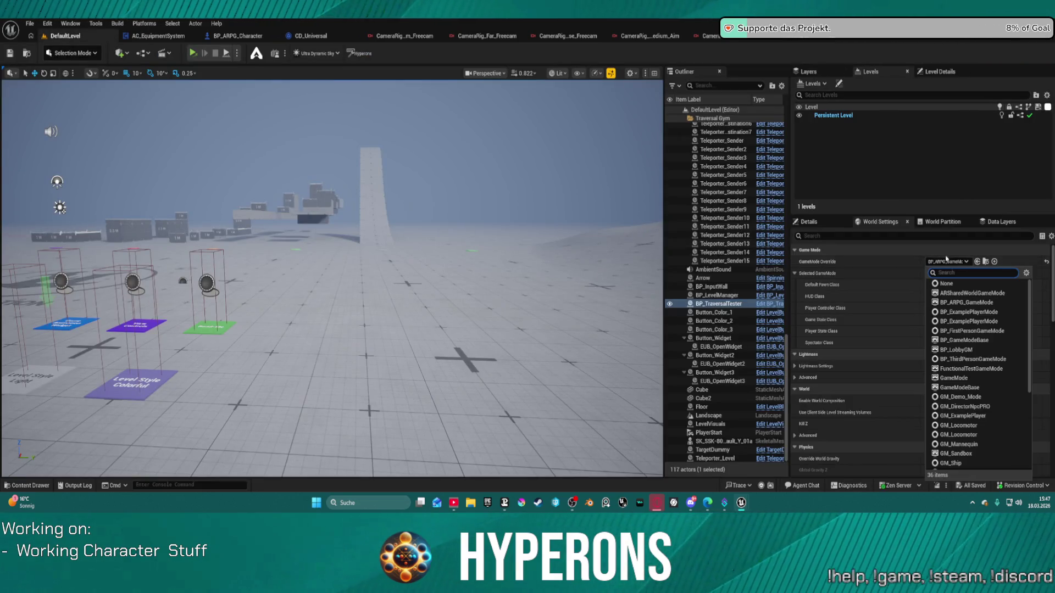
{"action": "left_click", "coordinate": [981, 303]}
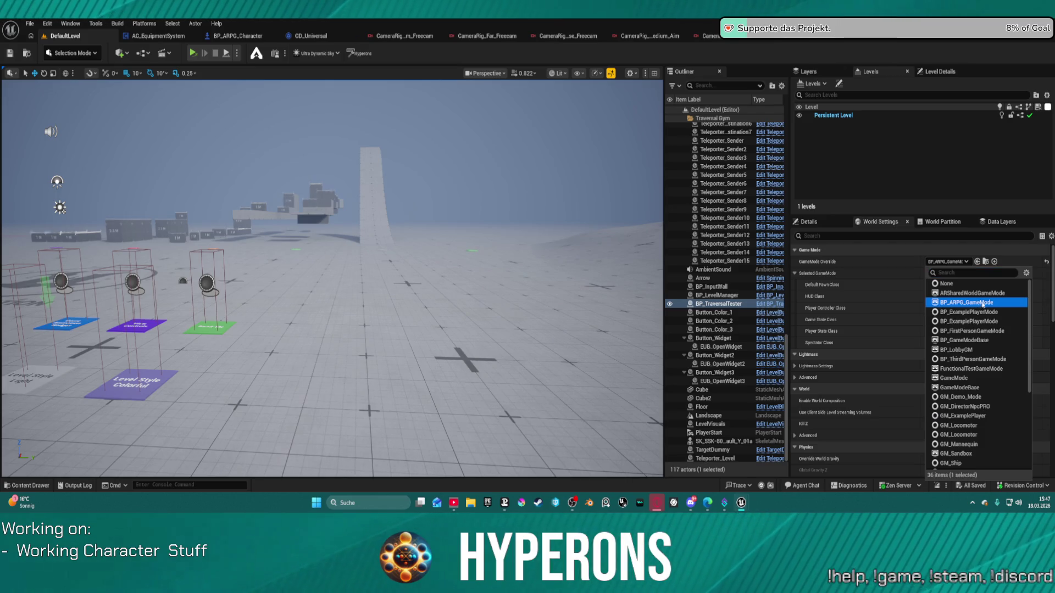
{"action": "left_click", "coordinate": [983, 303]}
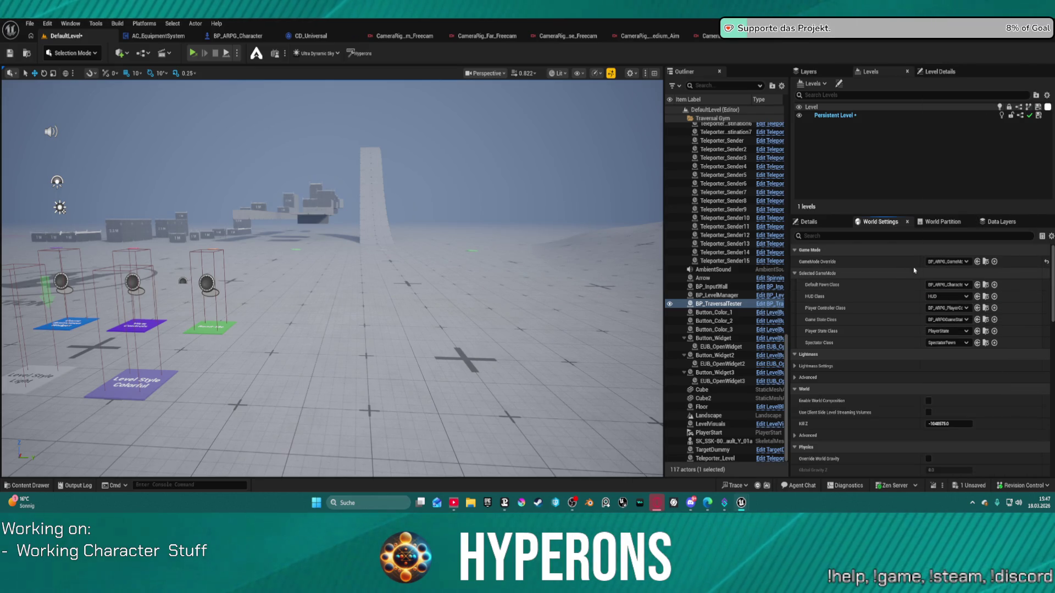
{"action": "left_click", "coordinate": [948, 261]}
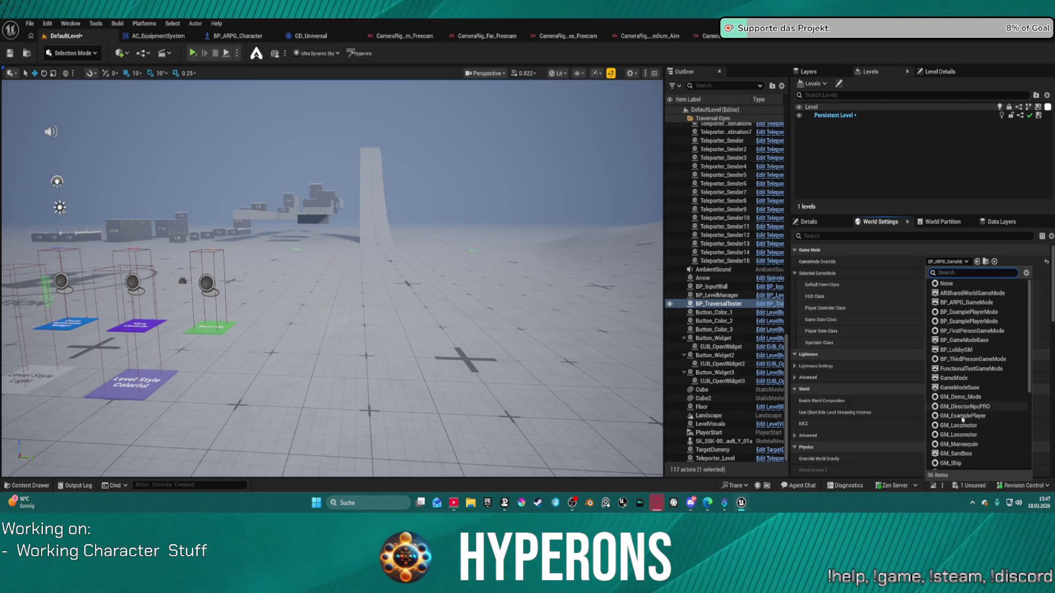
{"action": "scroll", "coordinate": [963, 419], "scroll_direction": "down", "scroll_amount": 1}
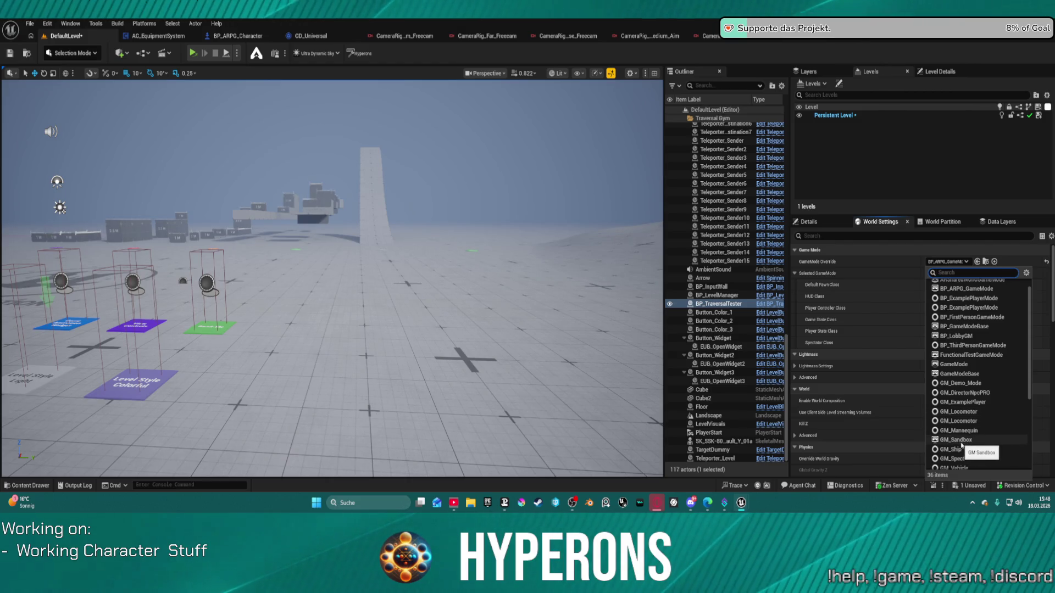
{"action": "left_click", "coordinate": [956, 440]}
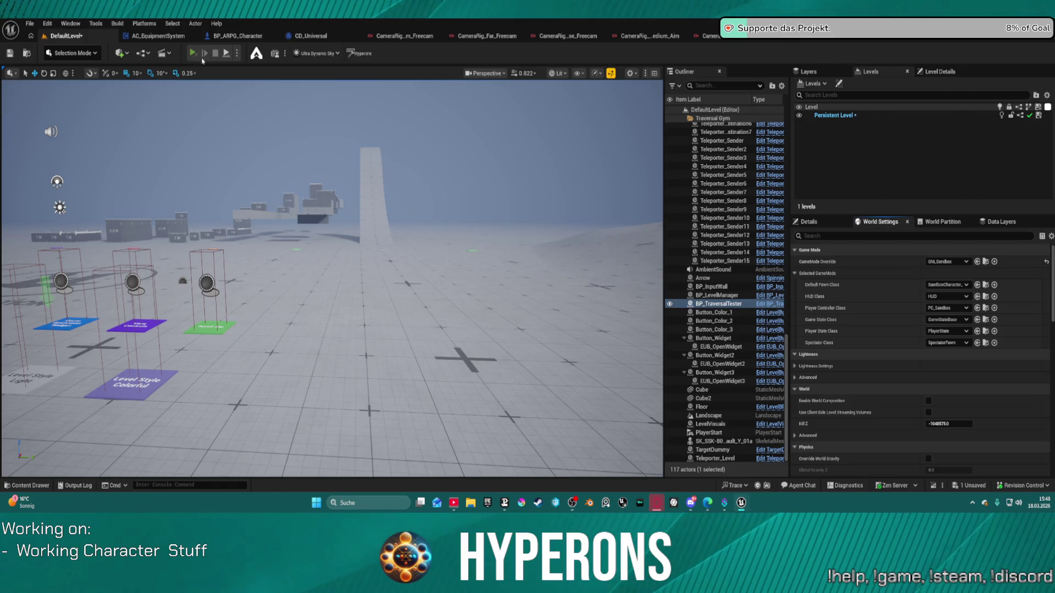
Attempt a save, cancel the Save Content dialog and view the play mode options
{"action": "key", "text": "ctrl+shift+s"}
{"action": "left_click", "coordinate": [629, 357]}
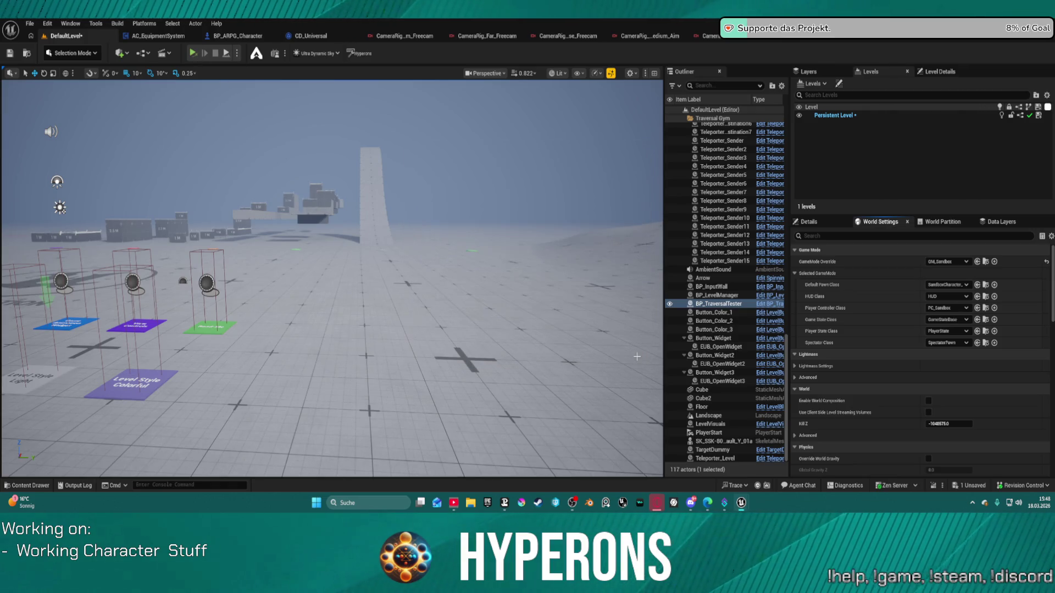
{"action": "left_click", "coordinate": [236, 53]}
{"action": "left_click", "coordinate": [274, 94]}
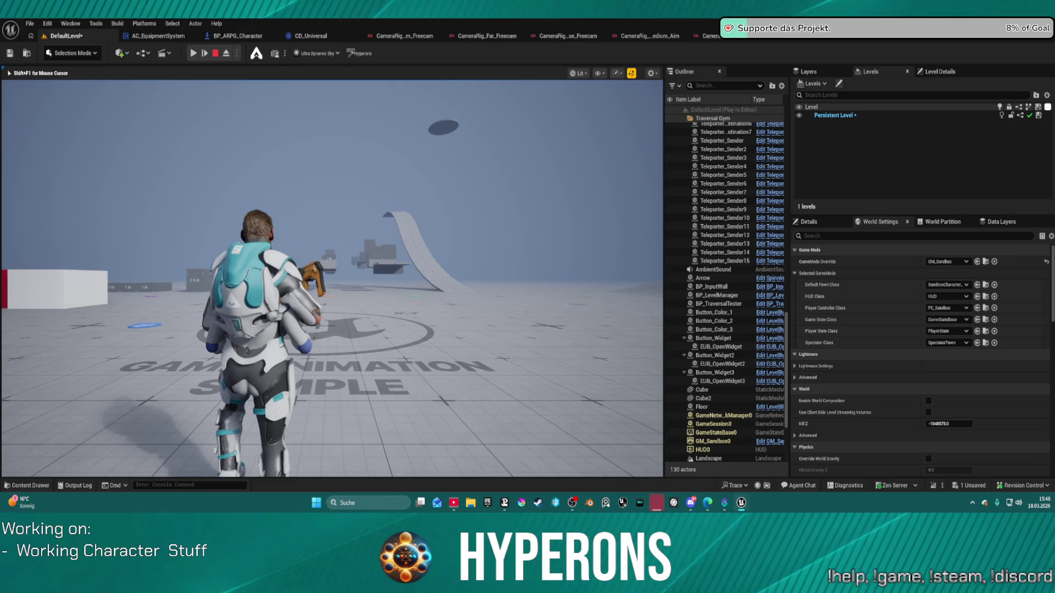
{"action": "key", "text": "super"}
{"action": "key", "text": "super"}
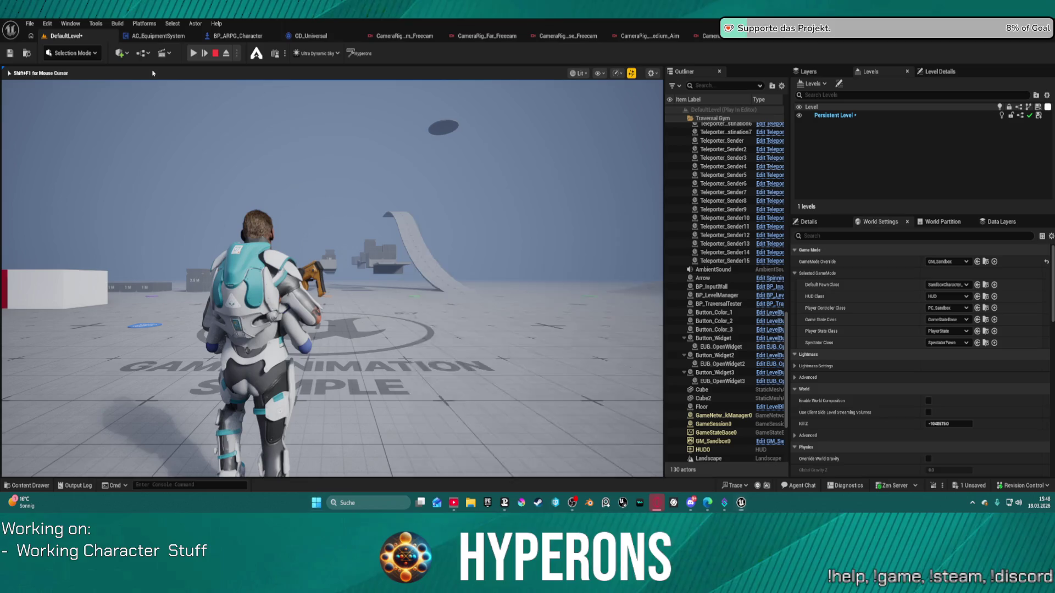
{"action": "key", "text": "super"}
{"action": "key", "text": "super"}
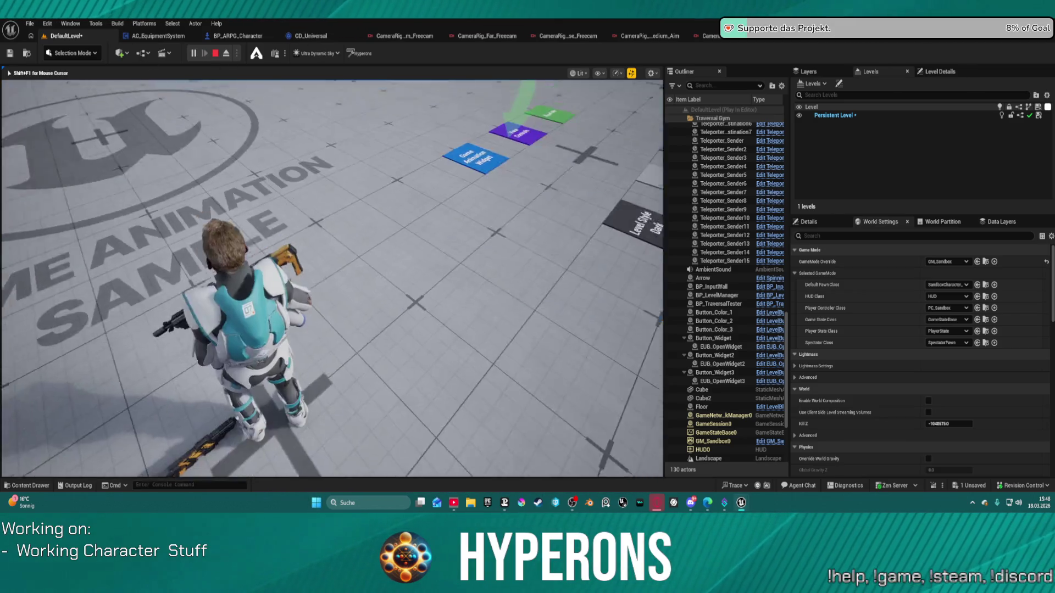
{"action": "key", "text": "w"}
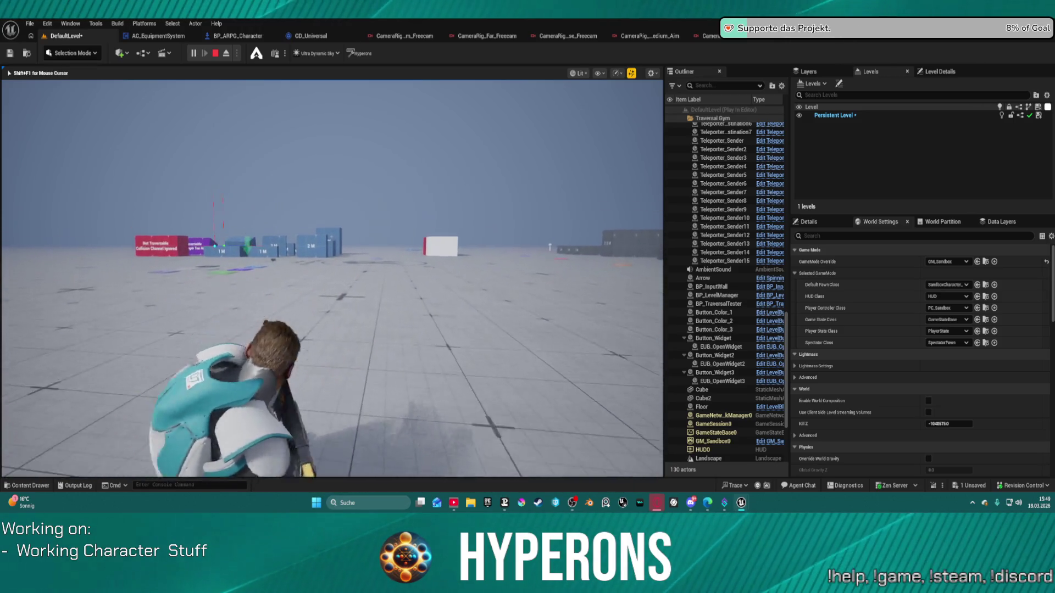
{"action": "key", "text": "Escape"}
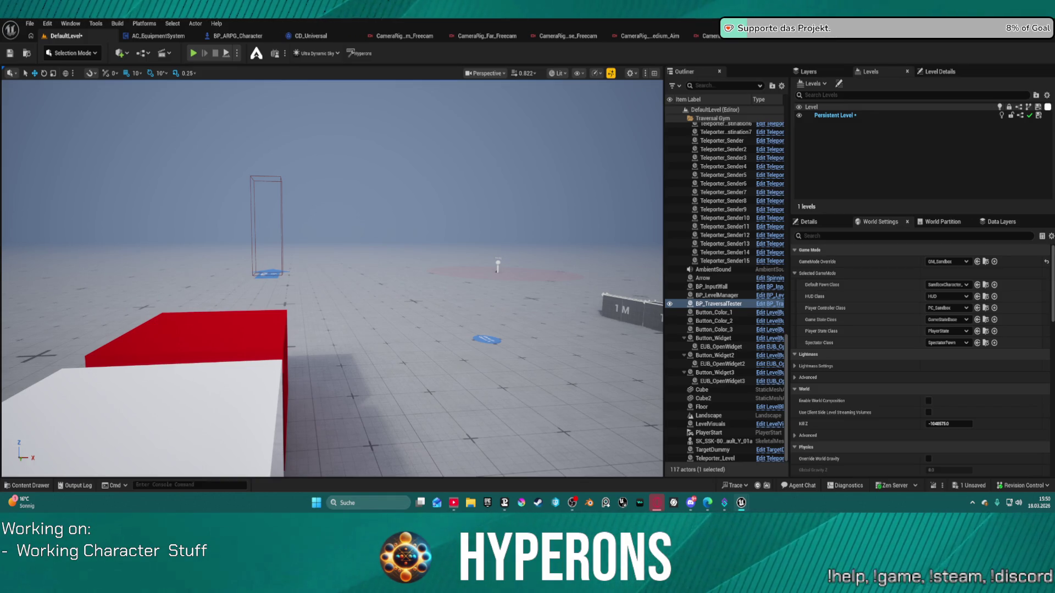
Bring the CameraRig_Close_Aim rig graph back up after the playtest
{"action": "left_click", "coordinate": [405, 36]}
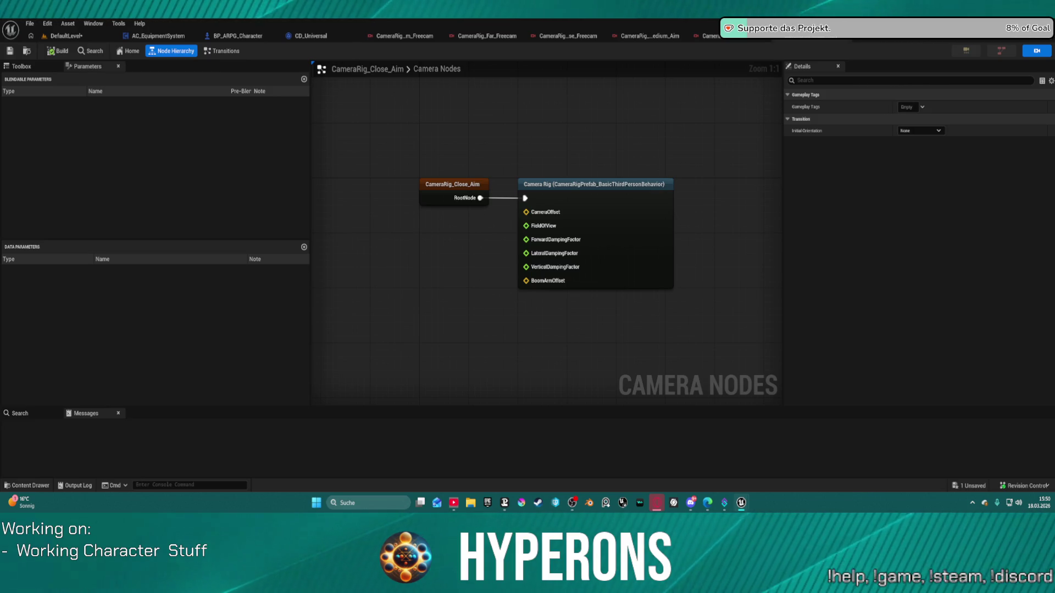
Commit Medium Freecam's Field of View and set its Forward Damping Factor to 20
{"action": "left_click", "coordinate": [408, 36]}
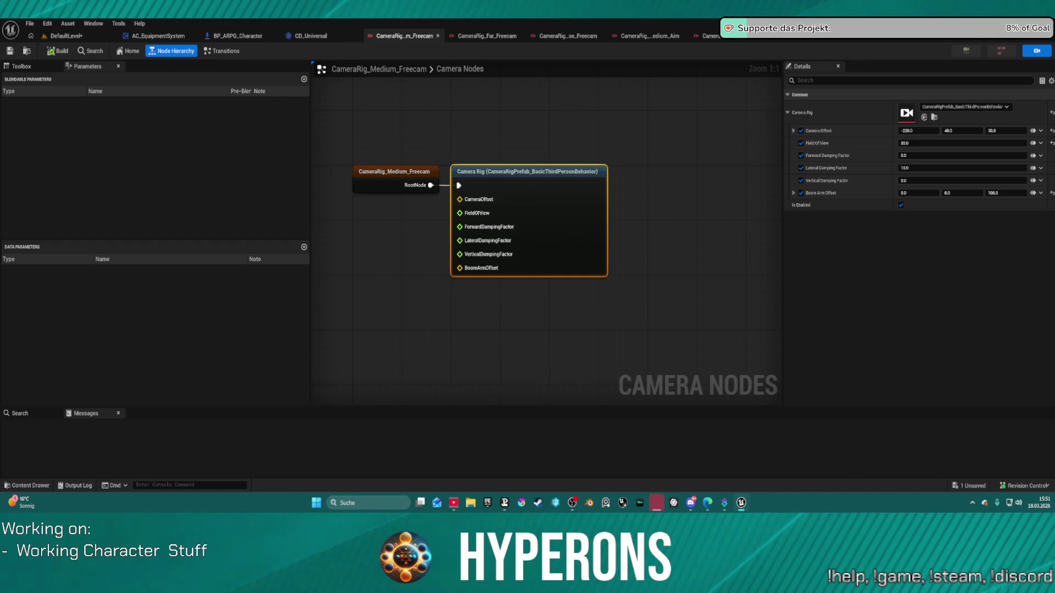
{"action": "left_click", "coordinate": [907, 143]}
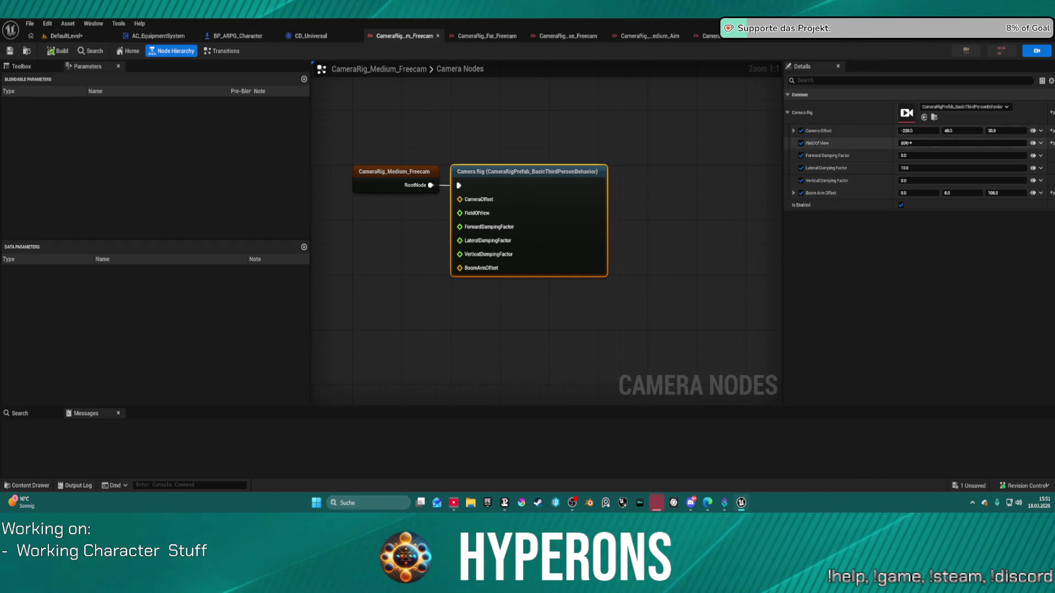
{"action": "key", "text": "Return"}
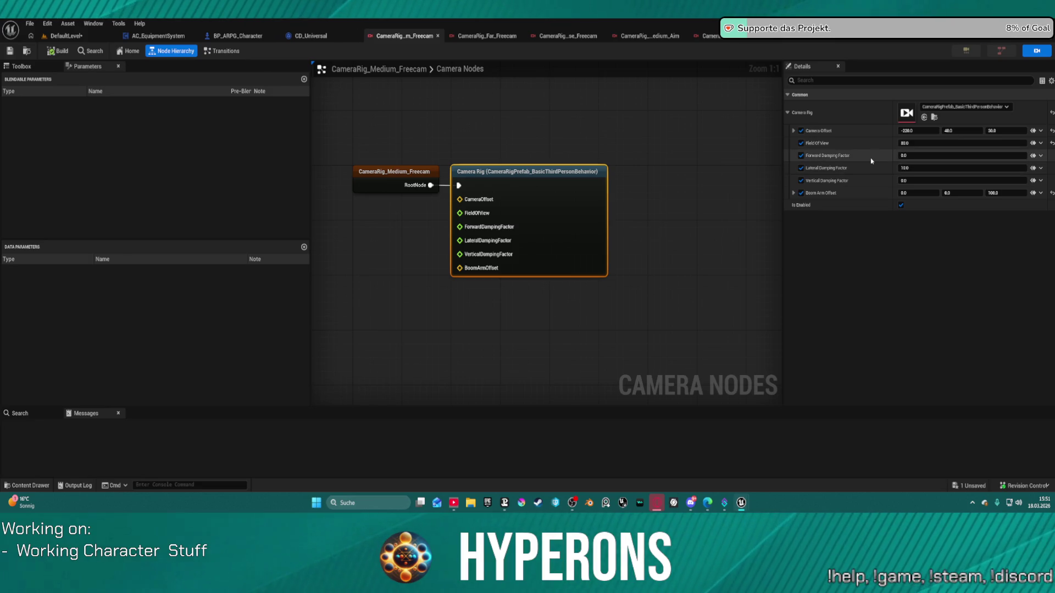
{"action": "left_click", "coordinate": [921, 157]}
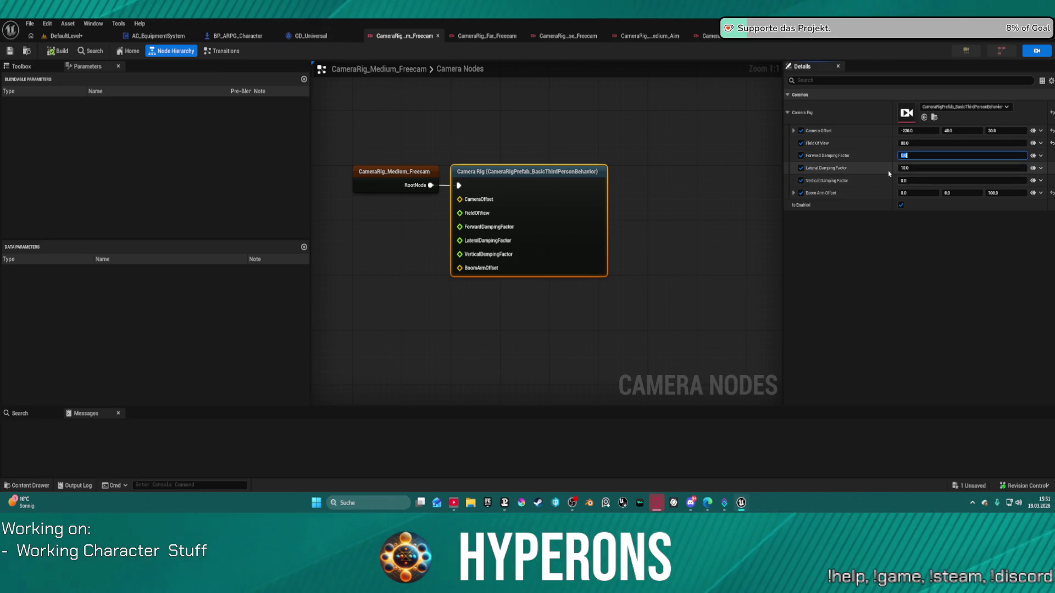
{"action": "key", "text": "Return"}
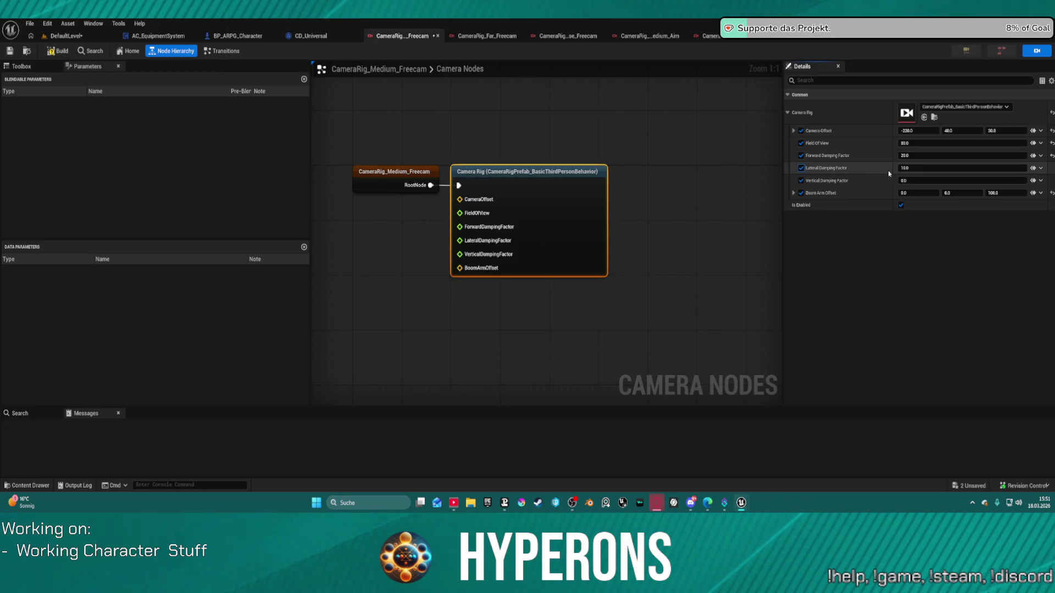
Set Medium Freecam's Lateral and Vertical Damping Factors to 20, then bring up Far Freecam
{"action": "left_click", "coordinate": [917, 168]}
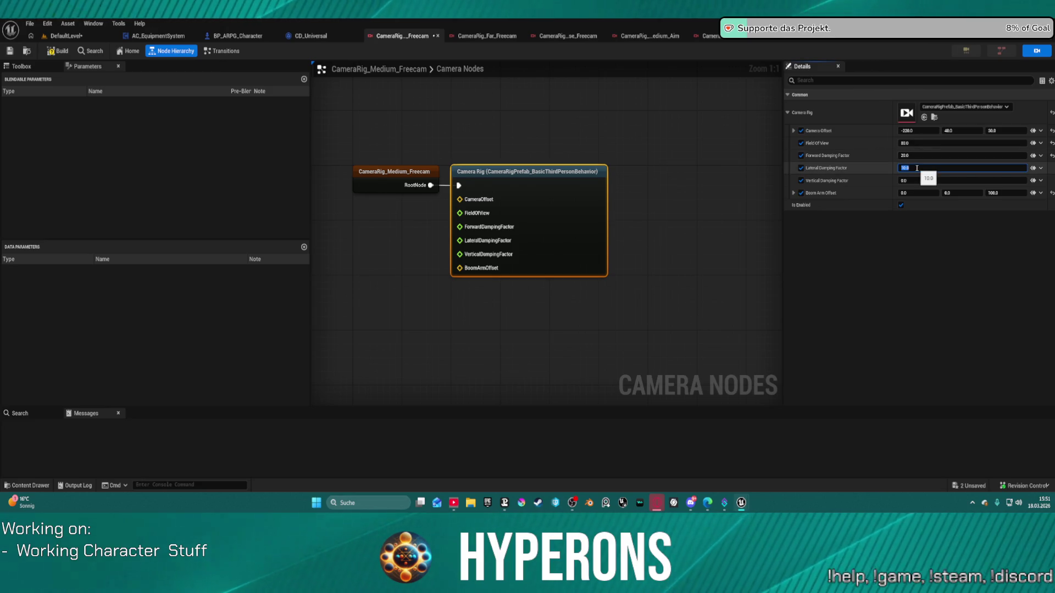
{"action": "type", "text": "20"}
{"action": "key", "text": "Return"}
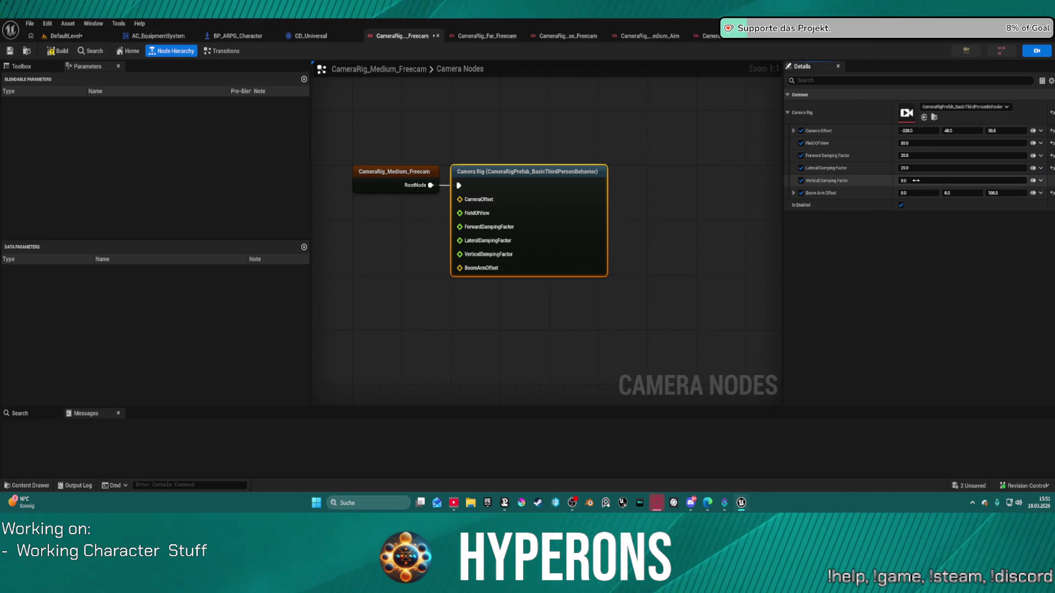
{"action": "left_click", "coordinate": [916, 180]}
{"action": "type", "text": "20"}
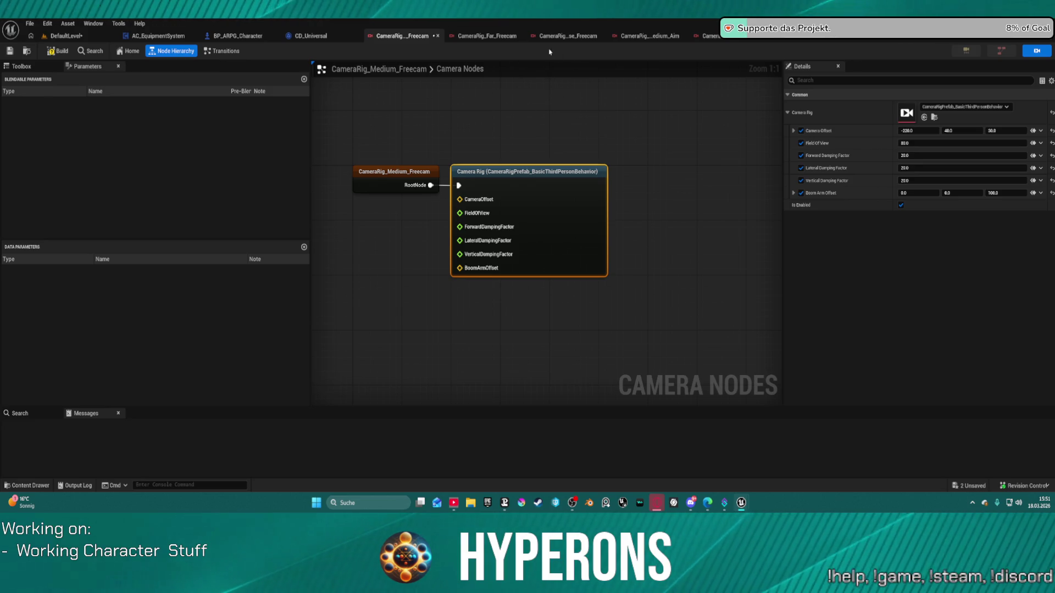
{"action": "left_click", "coordinate": [487, 36]}
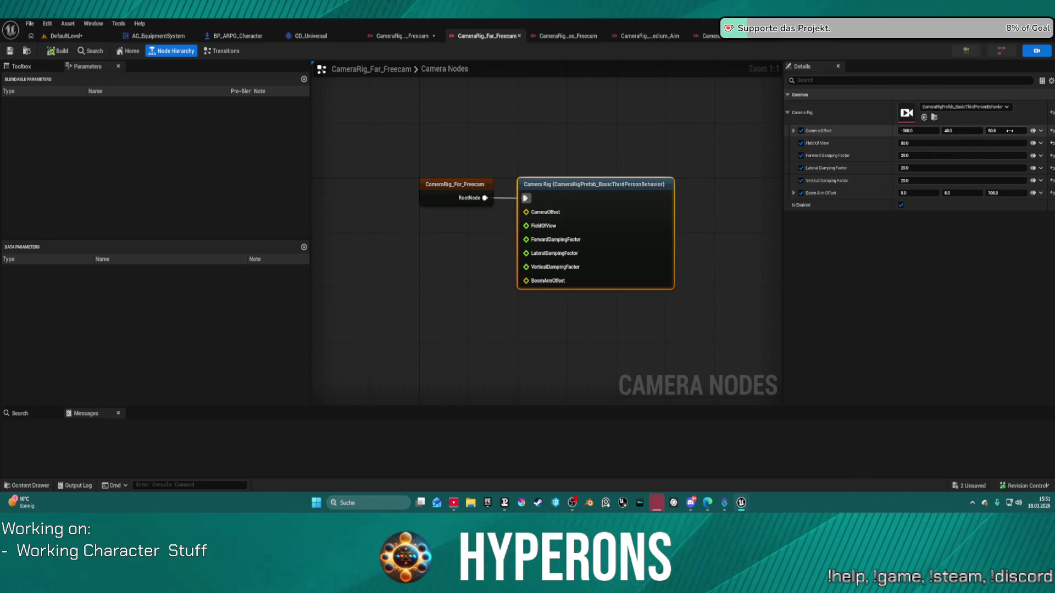
Show the CameraRig_Close_Freecam rig's Camera Rig node properties in Details
{"action": "left_click", "coordinate": [561, 36]}
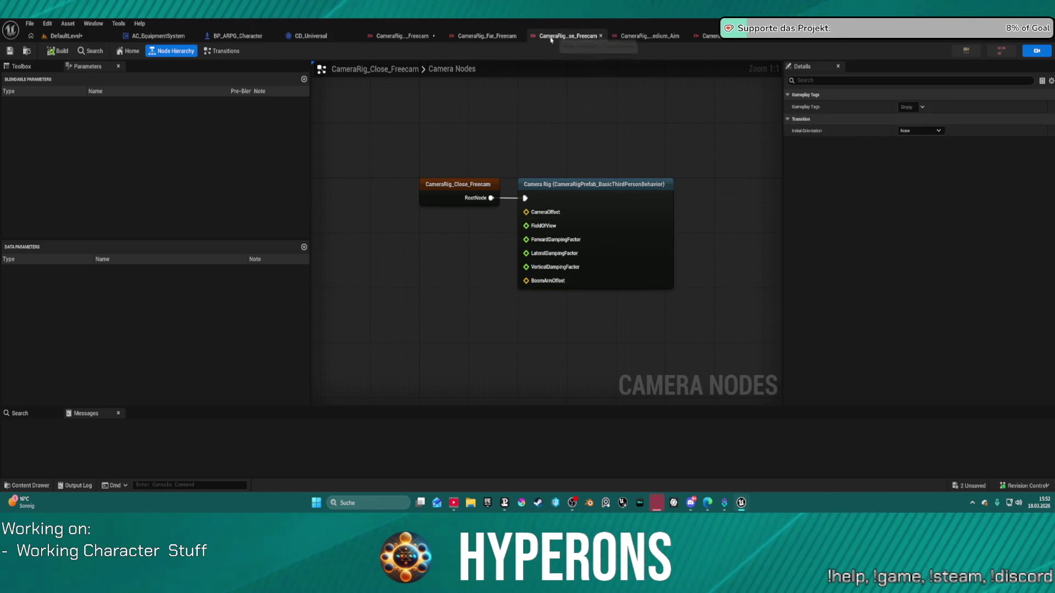
{"action": "left_click", "coordinate": [653, 207]}
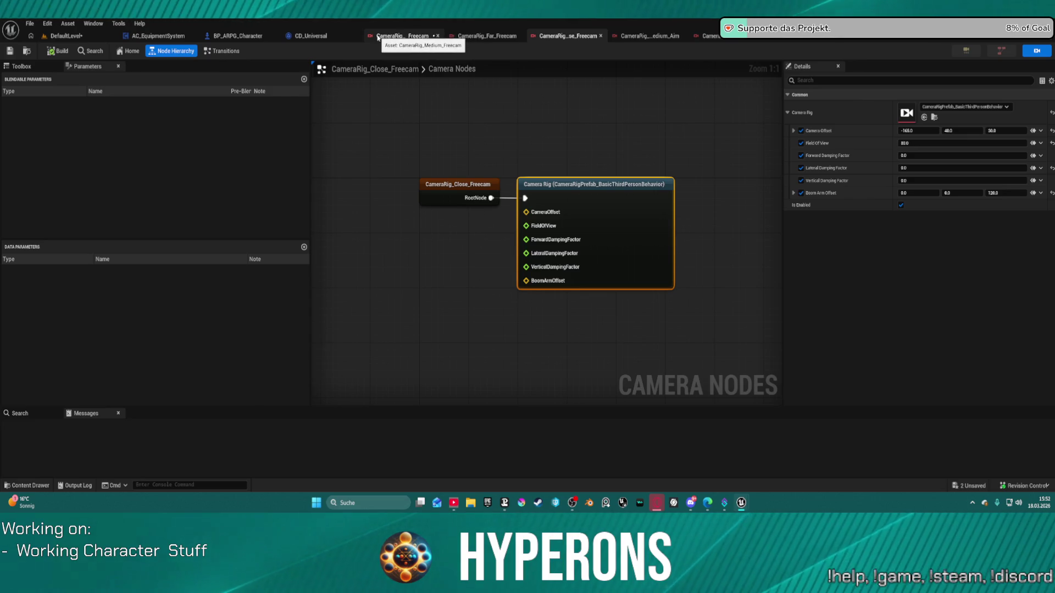
{"action": "left_click", "coordinate": [528, 135]}
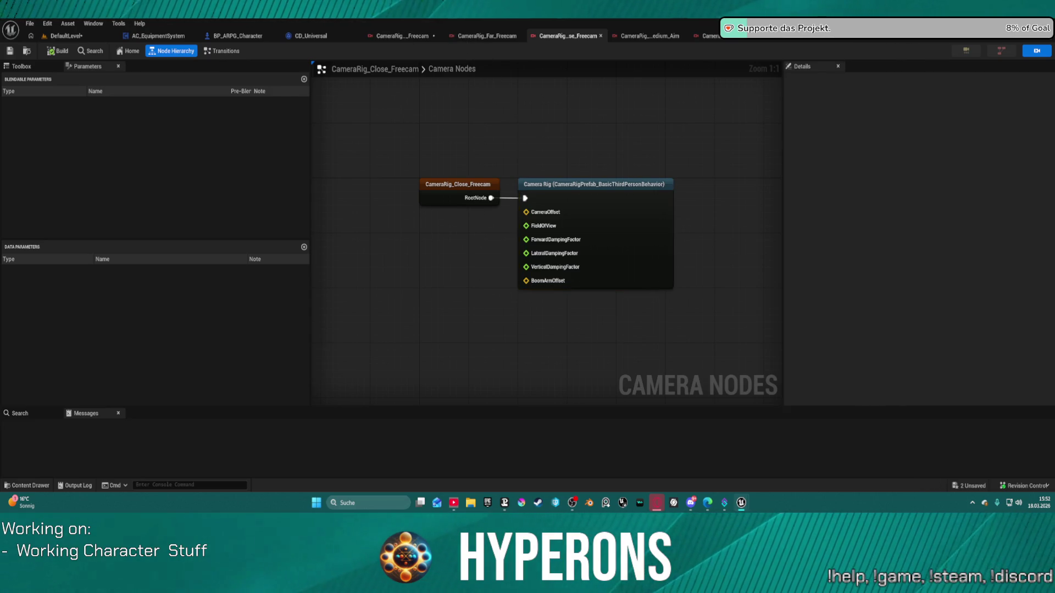
{"action": "key", "text": "ctrl+space"}
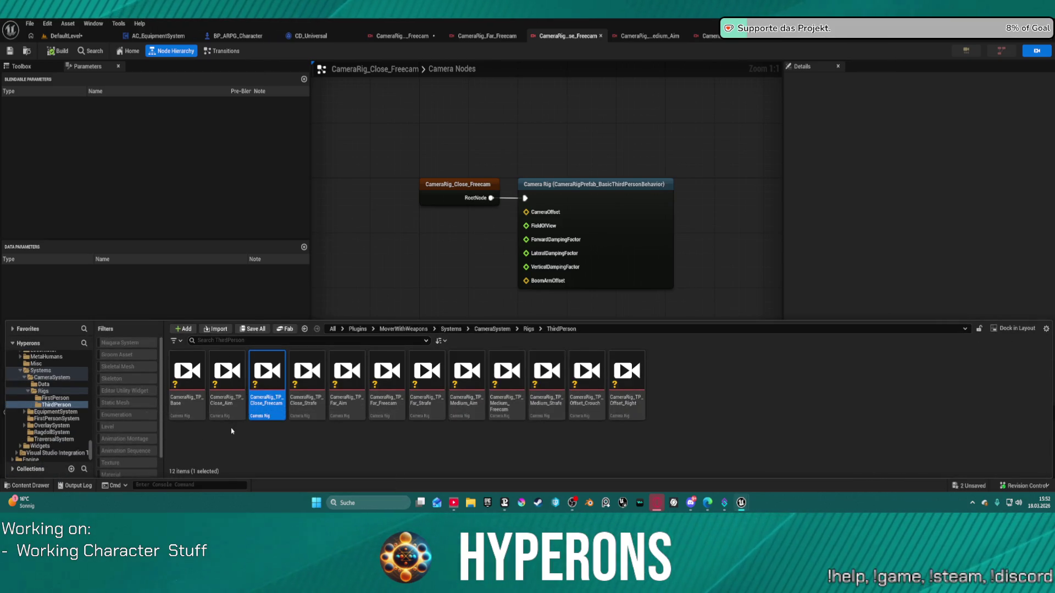
{"action": "left_click", "coordinate": [567, 121]}
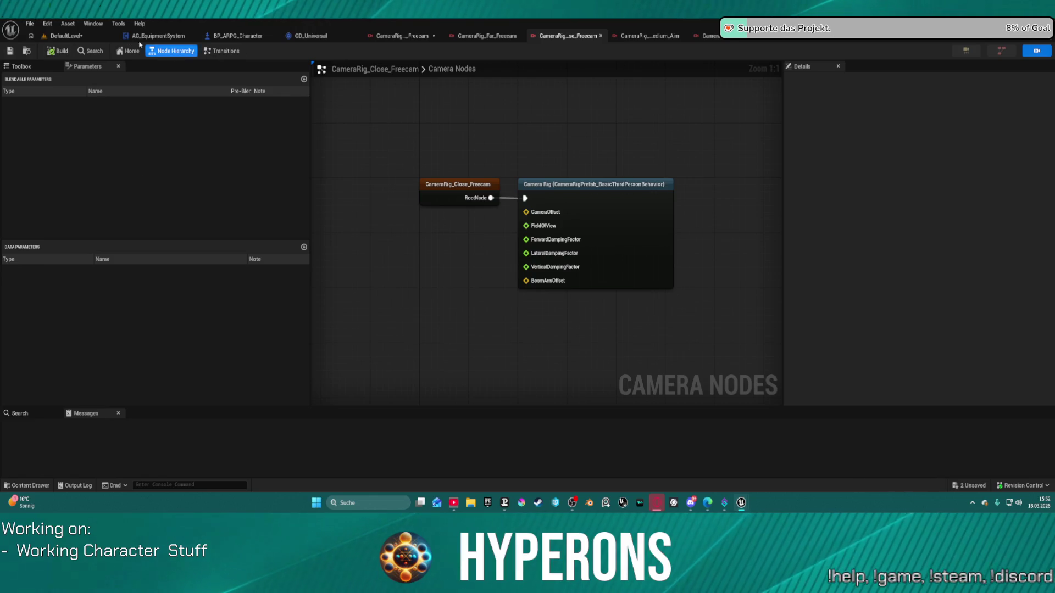
Return to the DefaultLevel map, launch a brief play session and stop it
{"action": "left_click", "coordinate": [66, 36]}
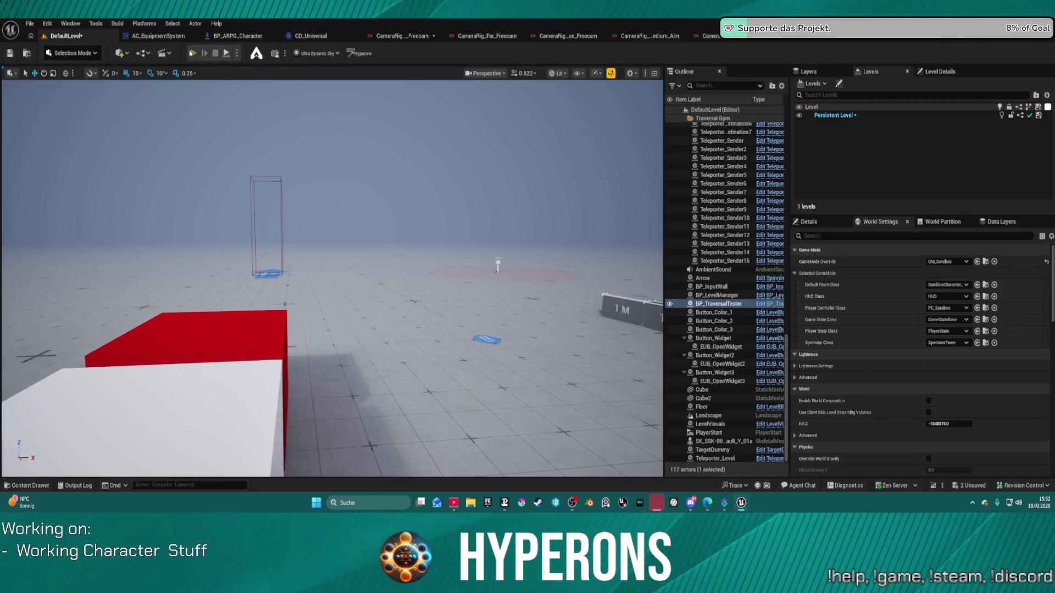
{"action": "key", "text": "alt+p"}
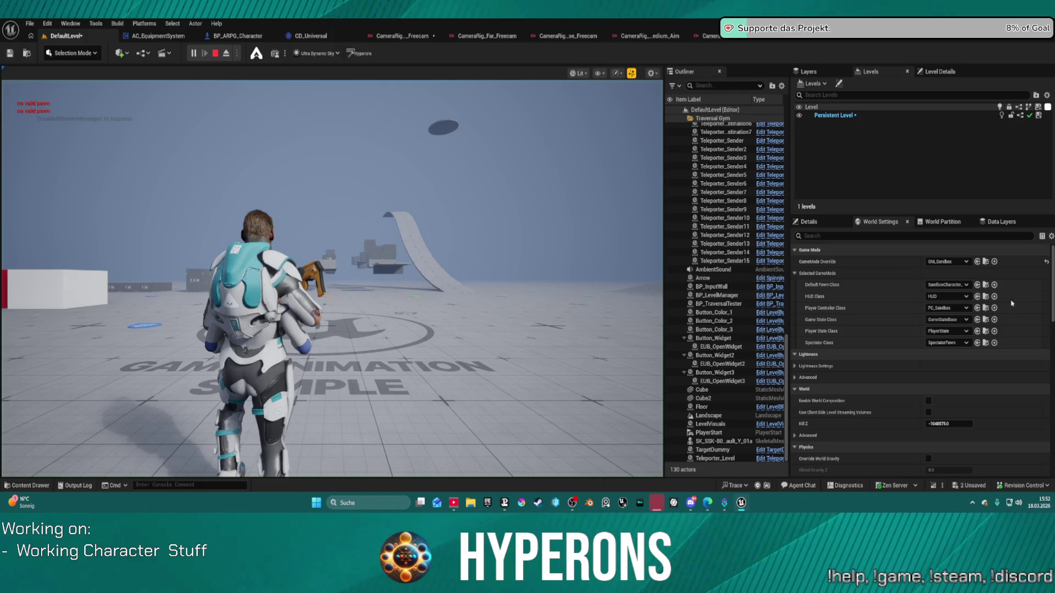
{"action": "key", "text": "Escape"}
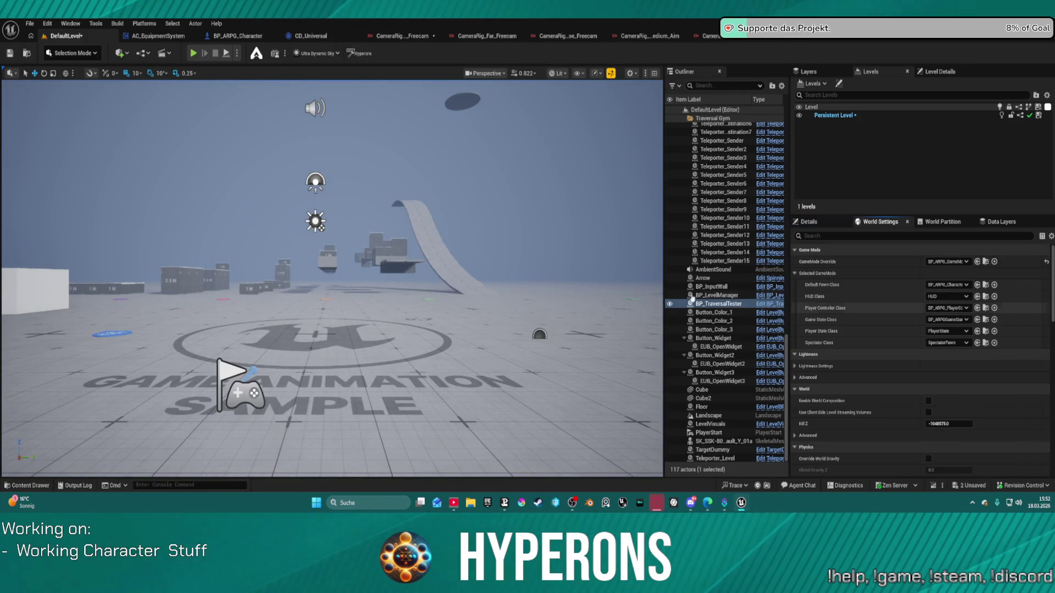
Start a play session and run the character across the floor to test the follow camera
{"action": "left_click", "coordinate": [193, 52]}
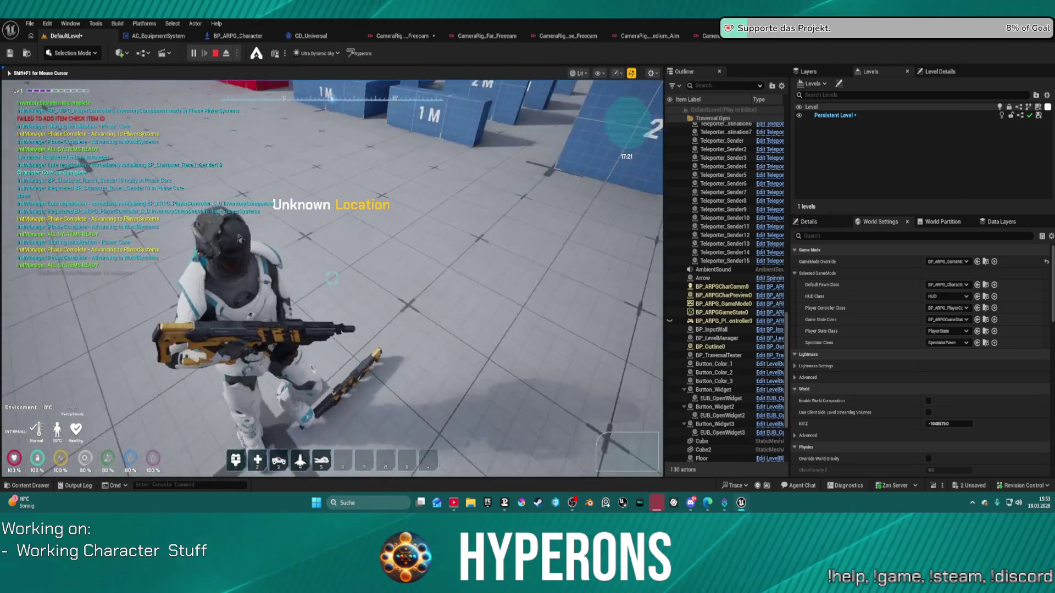
{"action": "key", "text": "super"}
{"action": "key", "text": "super"}
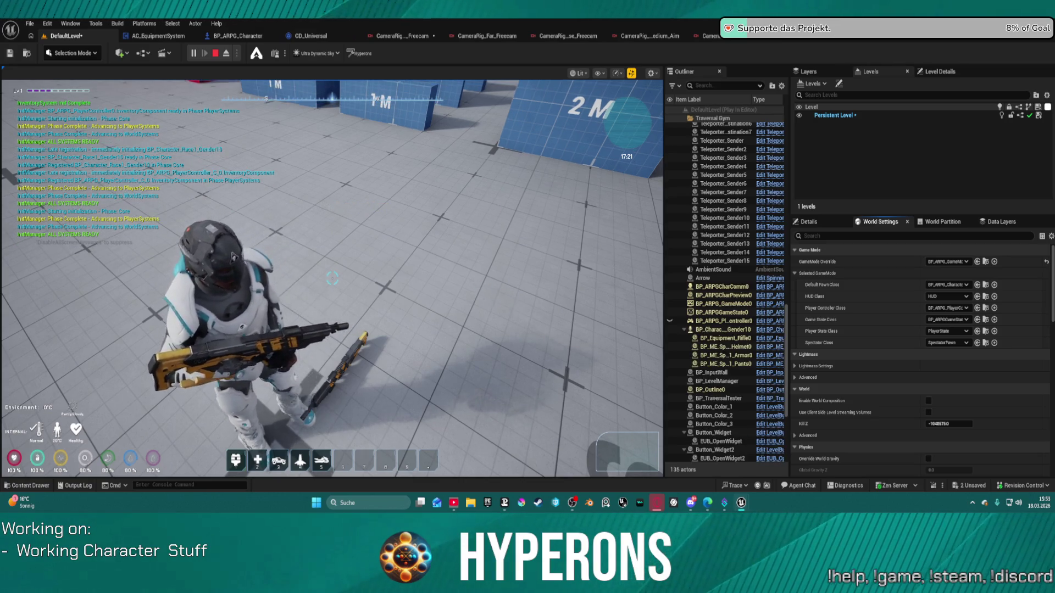
{"action": "left_click", "coordinate": [332, 278]}
{"action": "key", "text": "s"}
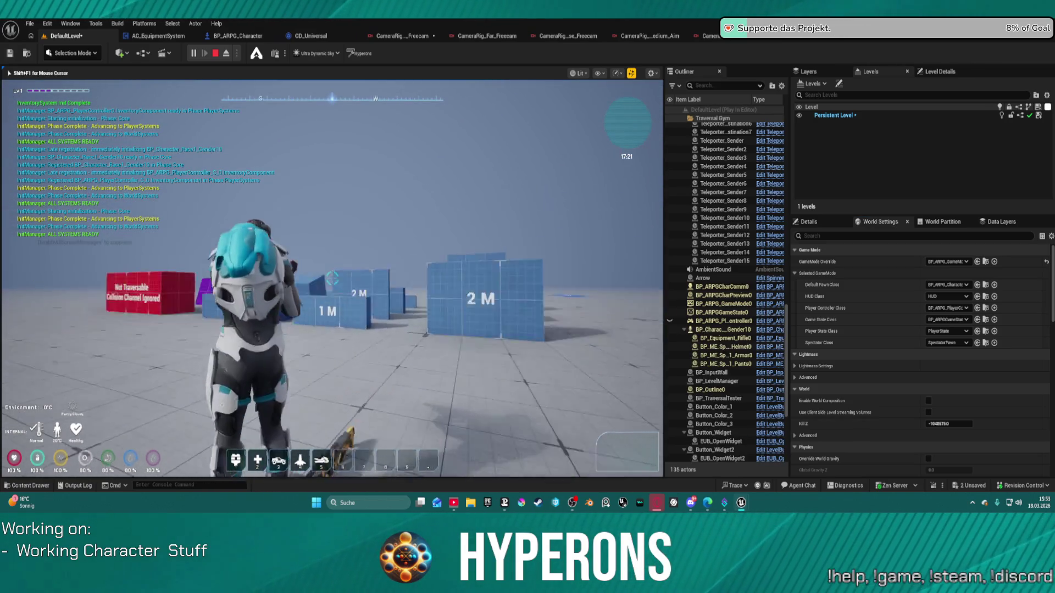
{"action": "key", "text": "w"}
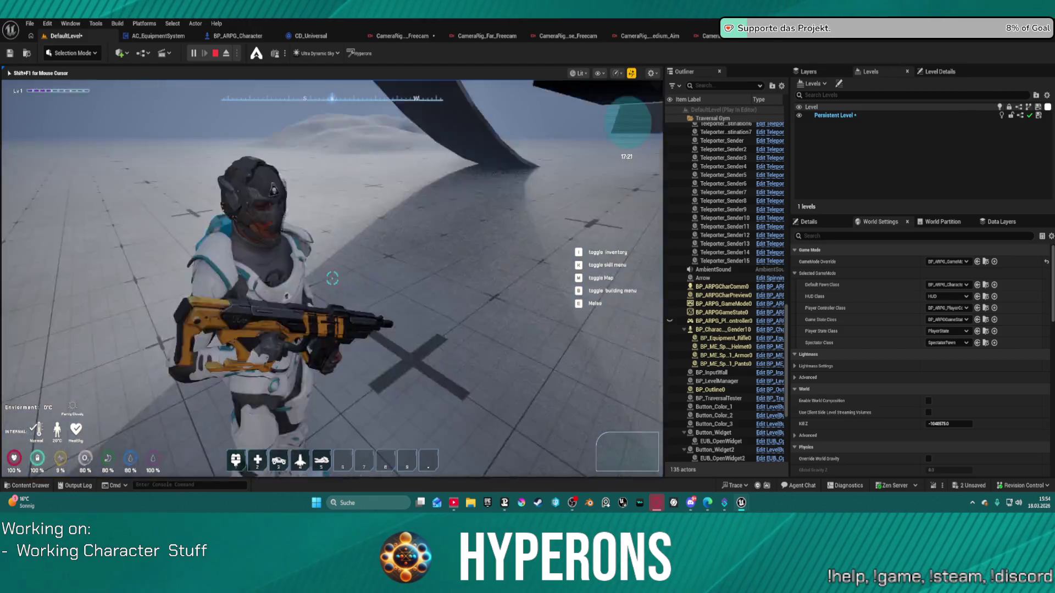
Run toward the distant blocks, check the camera while crouched, then end the session
{"action": "key", "text": "w"}
{"action": "key", "text": "w"}
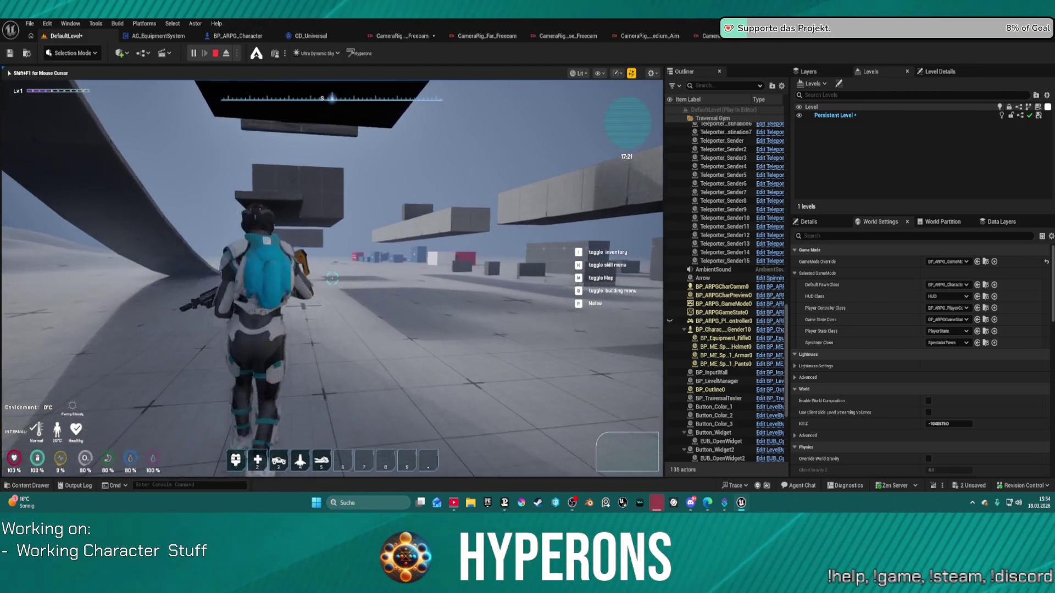
{"action": "key", "text": "w"}
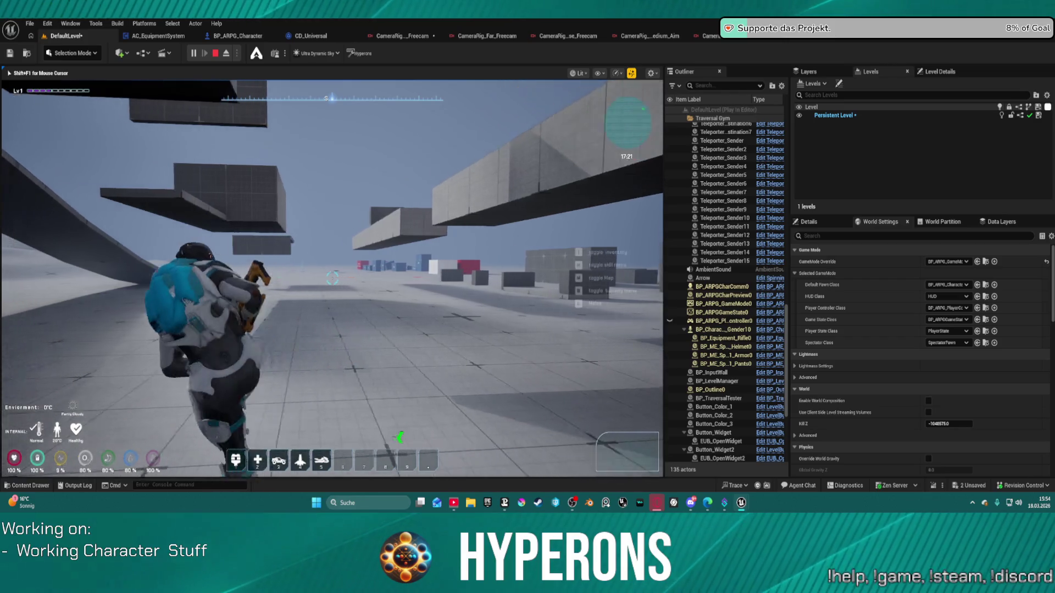
{"action": "key", "text": "w"}
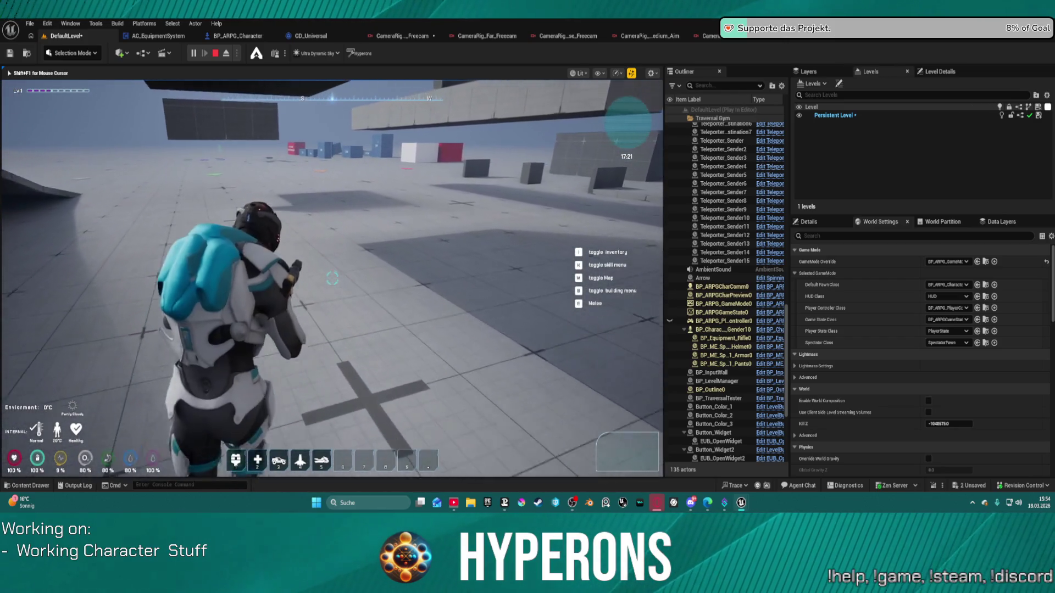
{"action": "key", "text": "w"}
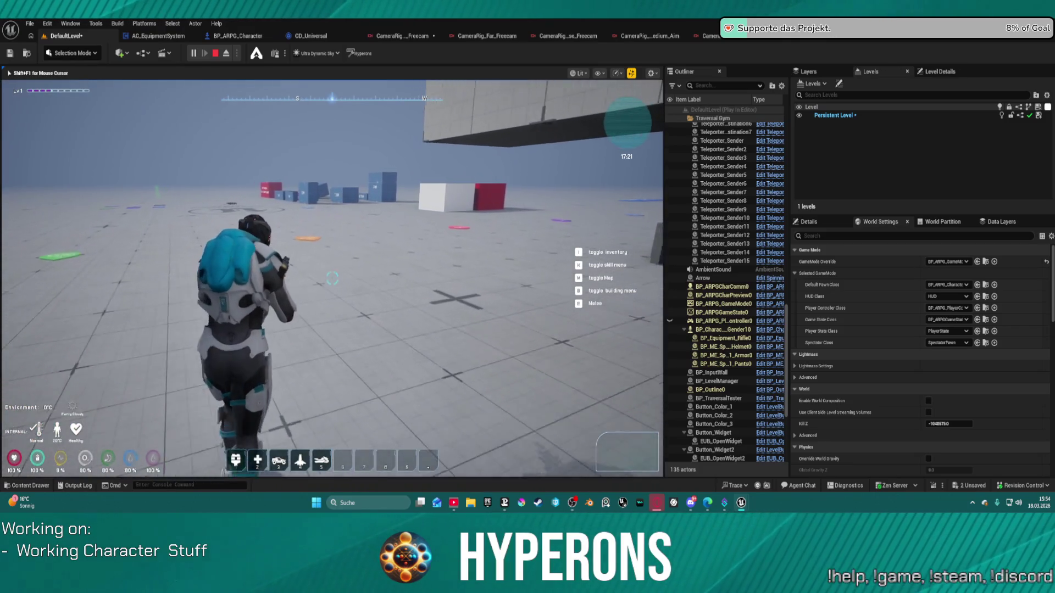
{"action": "key", "text": "c"}
{"action": "key", "text": "w"}
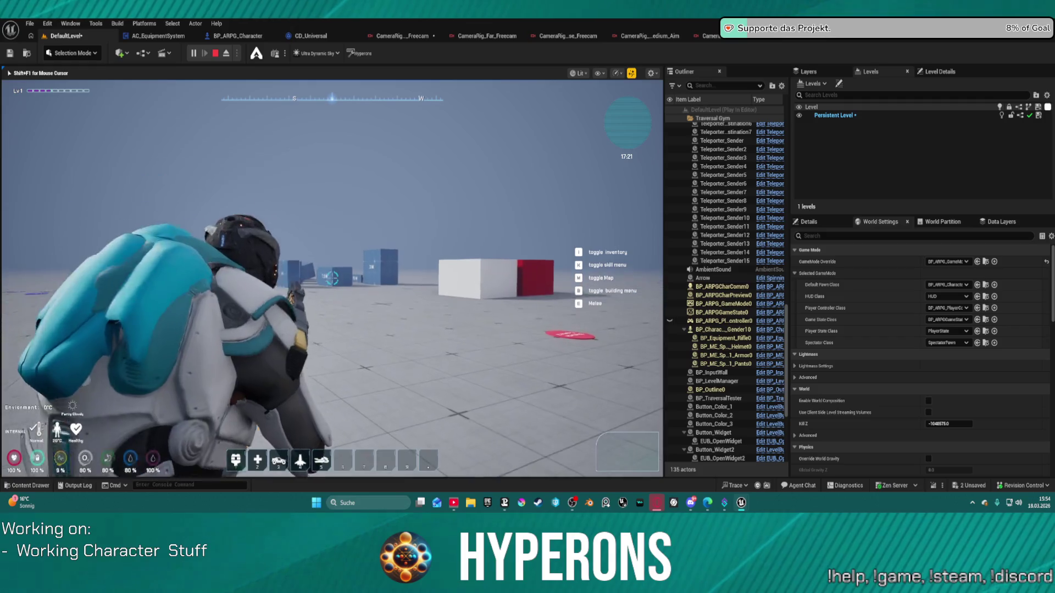
{"action": "key", "text": "c"}
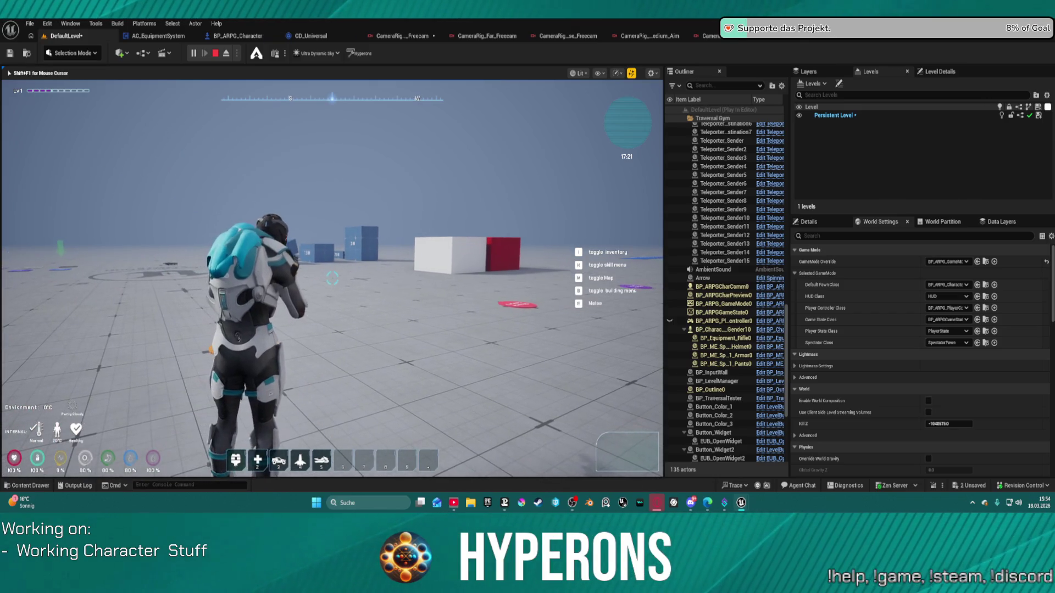
{"action": "scroll", "coordinate": [332, 278], "scroll_direction": "up", "scroll_amount": 3}
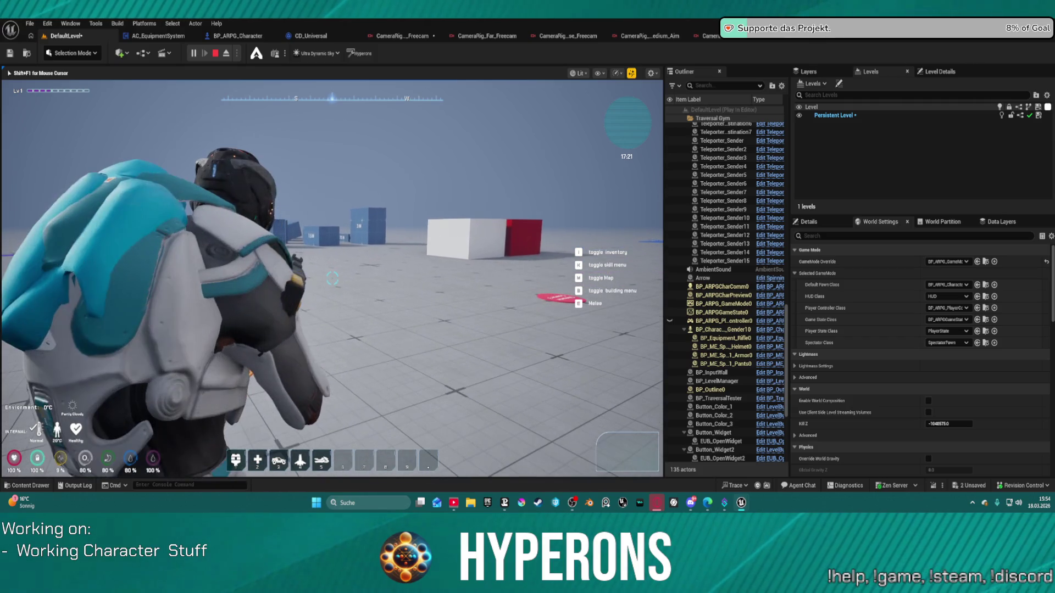
{"action": "scroll", "coordinate": [331, 277], "scroll_direction": "down", "scroll_amount": 3}
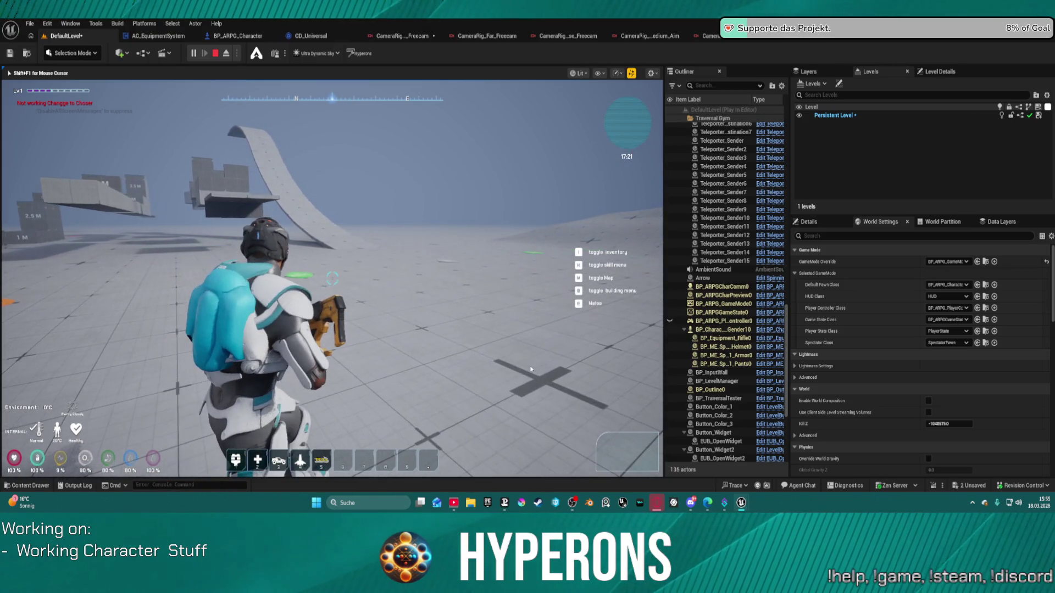
{"action": "key", "text": "Escape"}
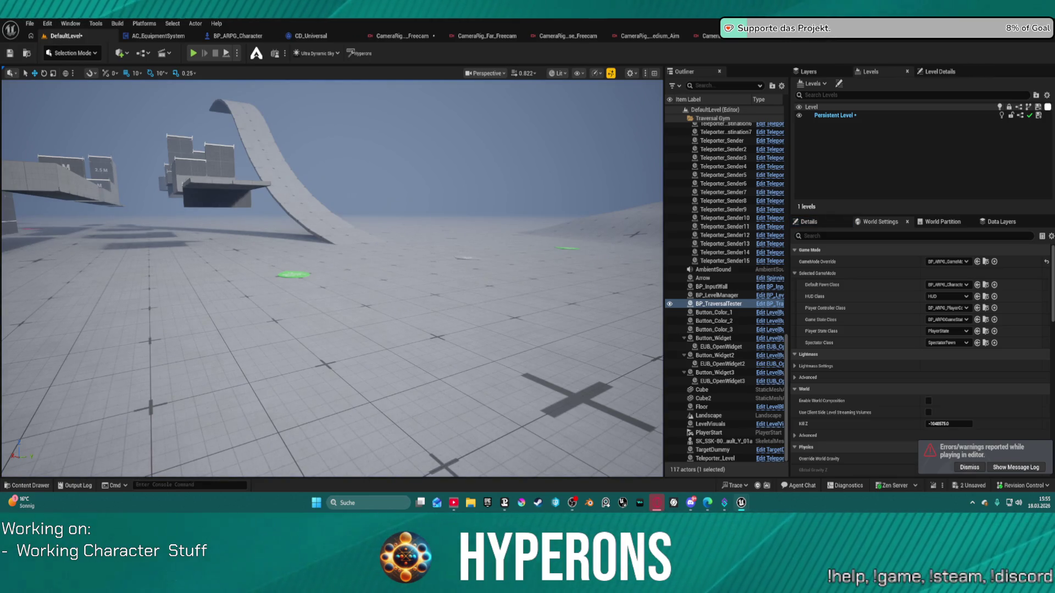
{"action": "mouse_move", "coordinate": [487, 35]}
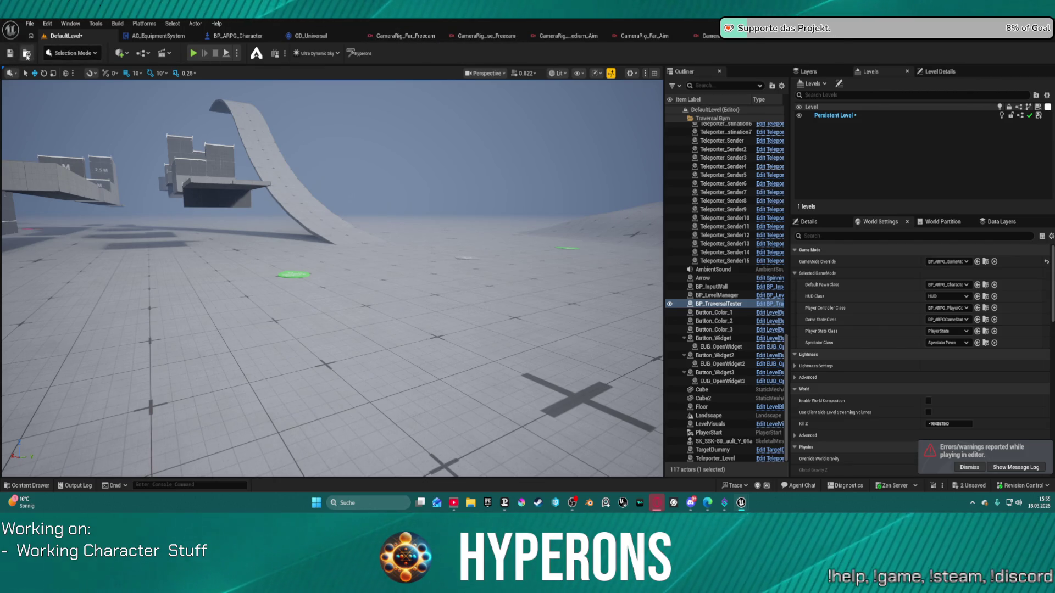
Browse the camera rig assets, opening Far Aim and picking Far Strafe
{"action": "left_click", "coordinate": [27, 54]}
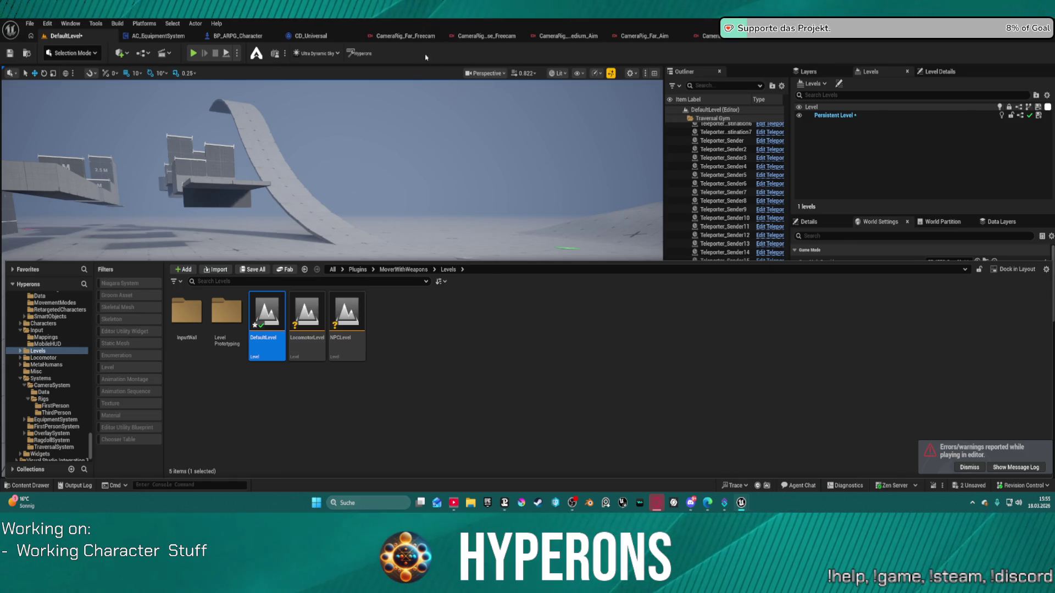
{"action": "left_click", "coordinate": [405, 36]}
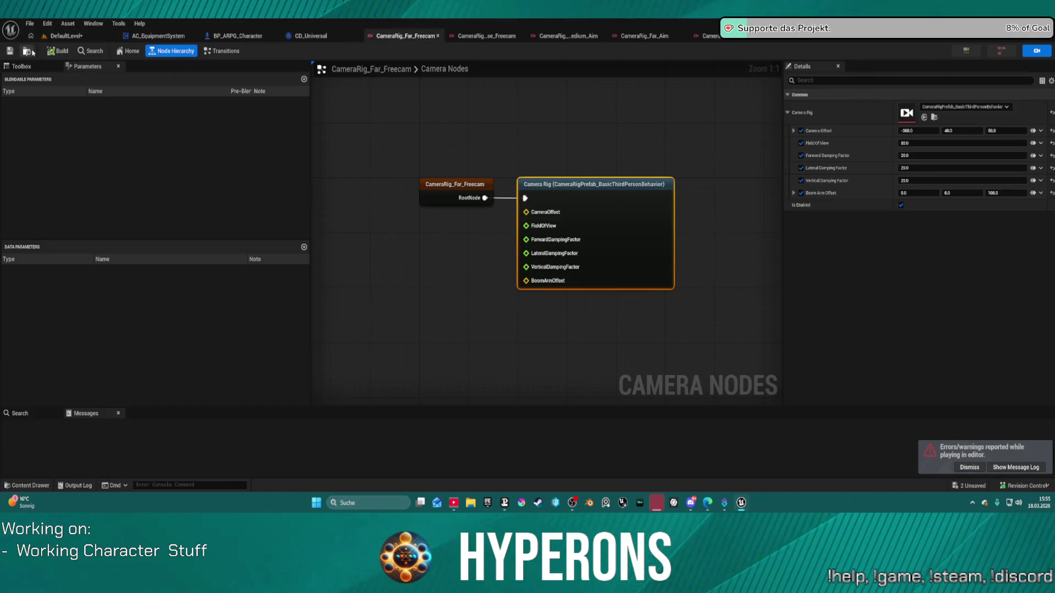
{"action": "left_click", "coordinate": [31, 52]}
{"action": "double_click", "coordinate": [427, 384]}
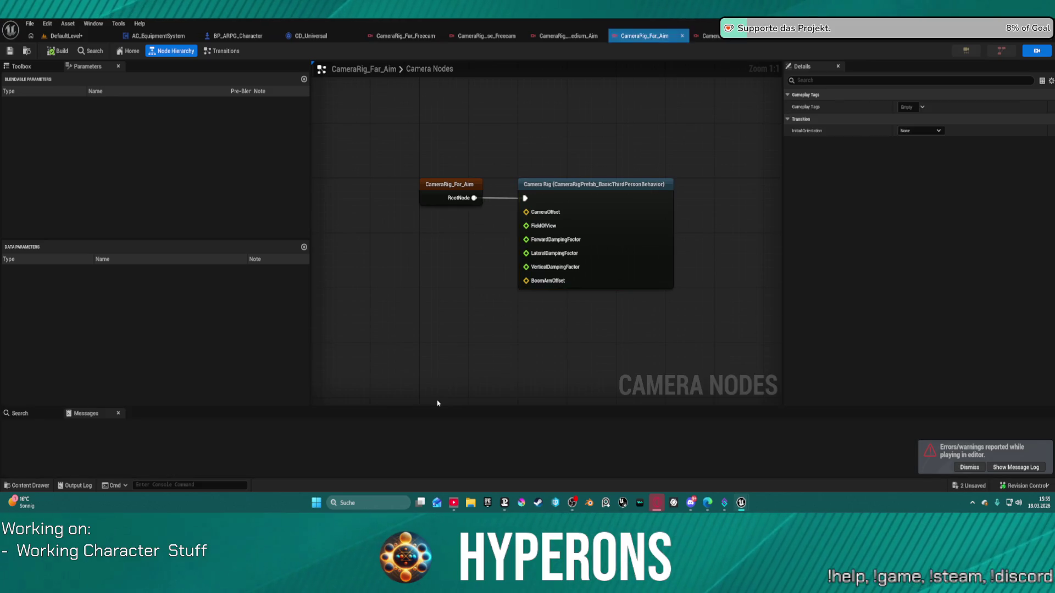
{"action": "key", "text": "ctrl+space"}
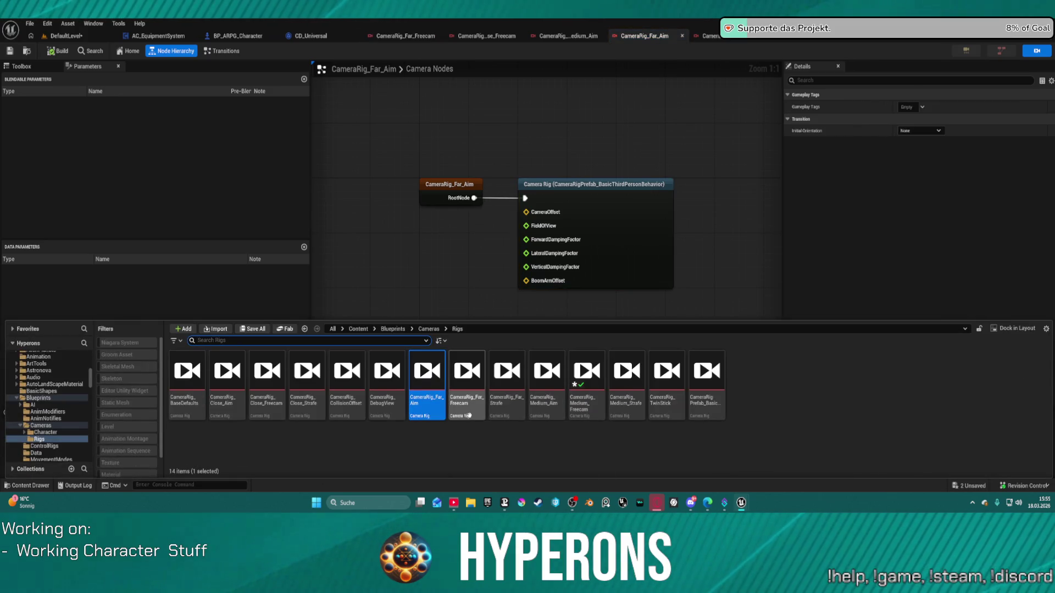
{"action": "left_click", "coordinate": [508, 398]}
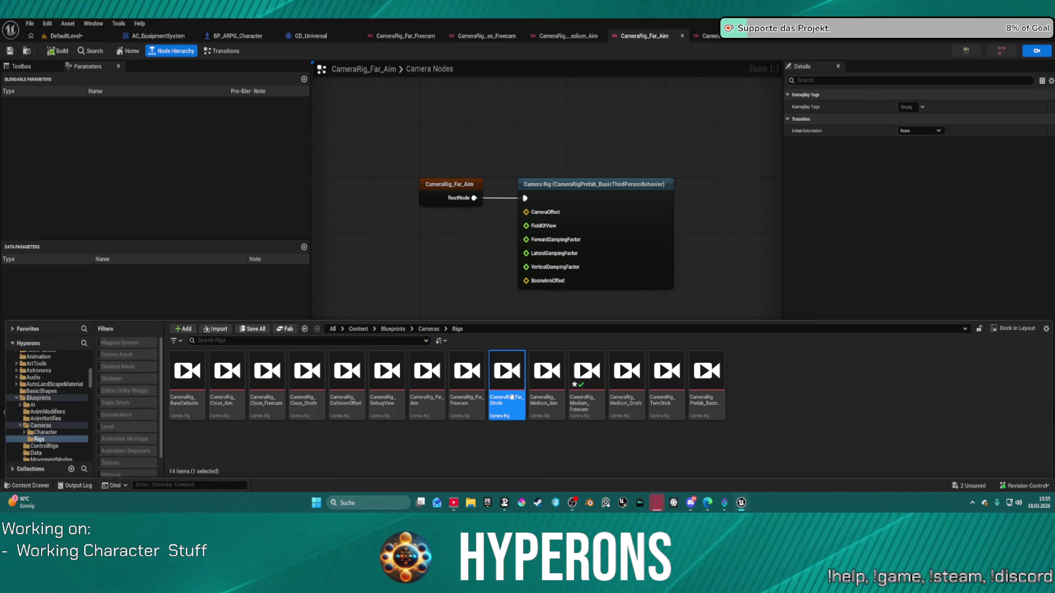
Close the extra camera rig editors so only CameraRig_Far_Strafe remains open
{"action": "middle_click", "coordinate": [416, 38]}
{"action": "middle_click", "coordinate": [416, 37]}
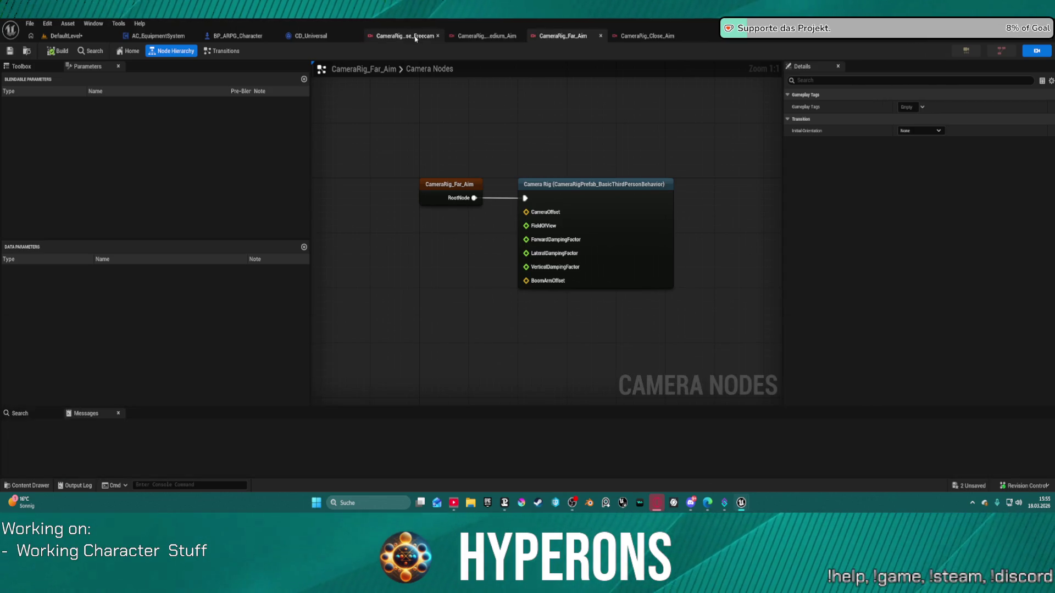
{"action": "middle_click", "coordinate": [417, 37]}
{"action": "middle_click", "coordinate": [417, 37]}
{"action": "key", "text": "ctrl+space"}
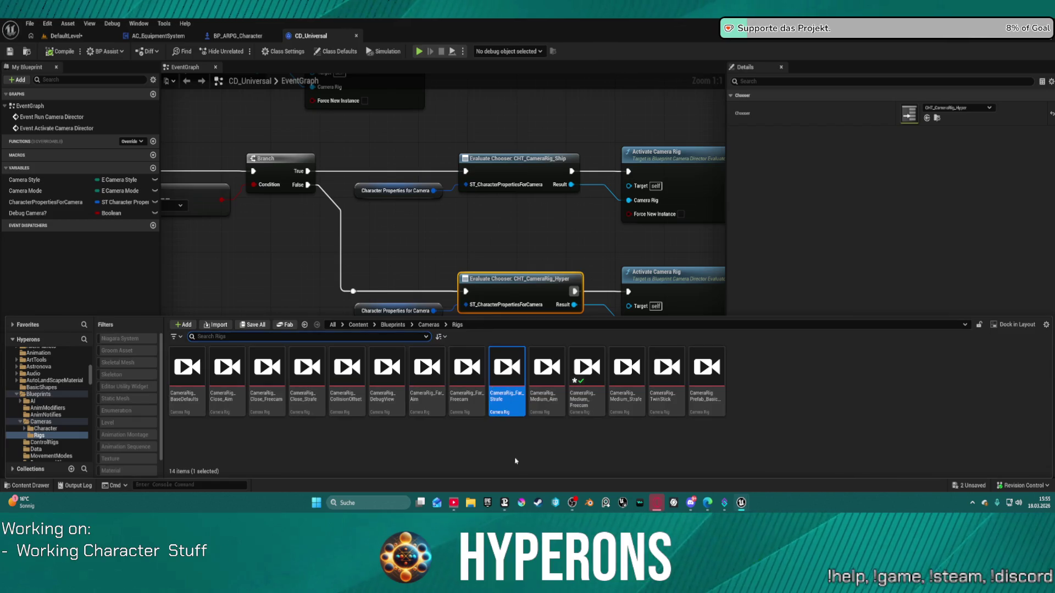
{"action": "key", "text": "ctrl+space"}
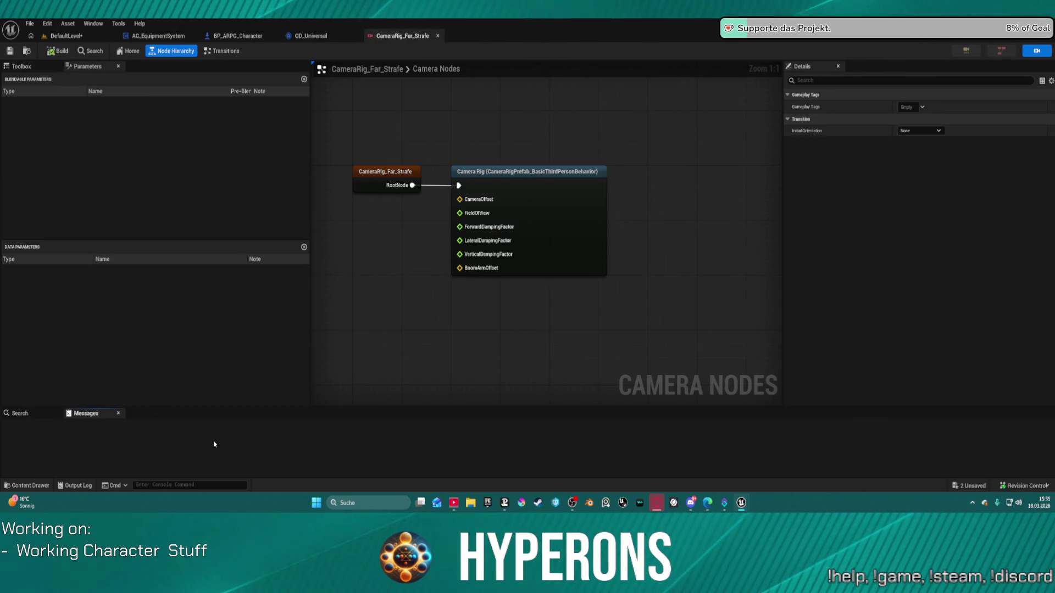
Open the Far Aim, Medium Strafe and Medium Aim rigs from the Content Drawer's Rigs folder
{"action": "key", "text": "ctrl+space"}
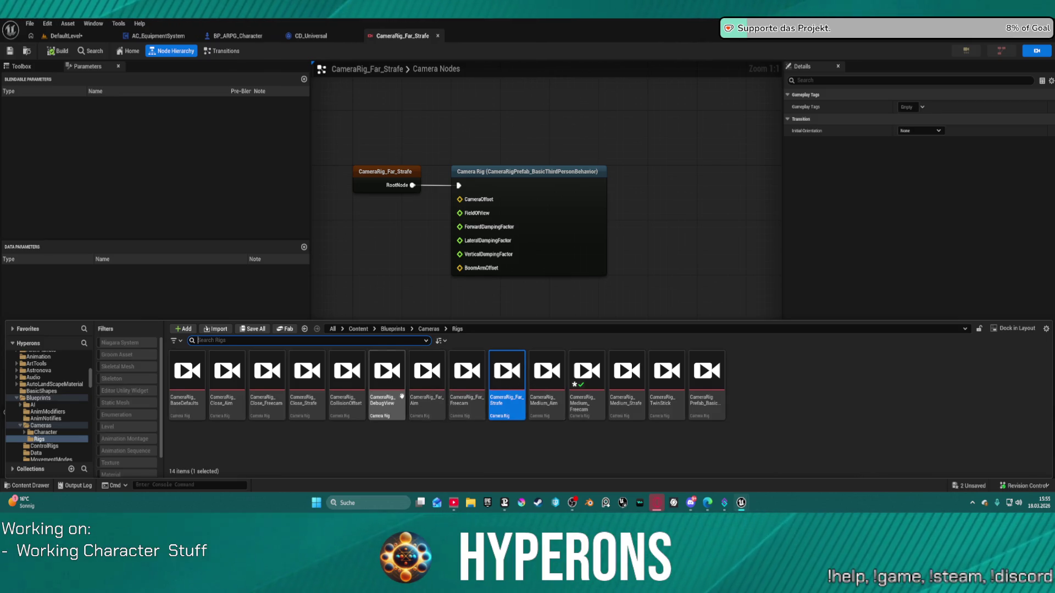
{"action": "double_click", "coordinate": [427, 383]}
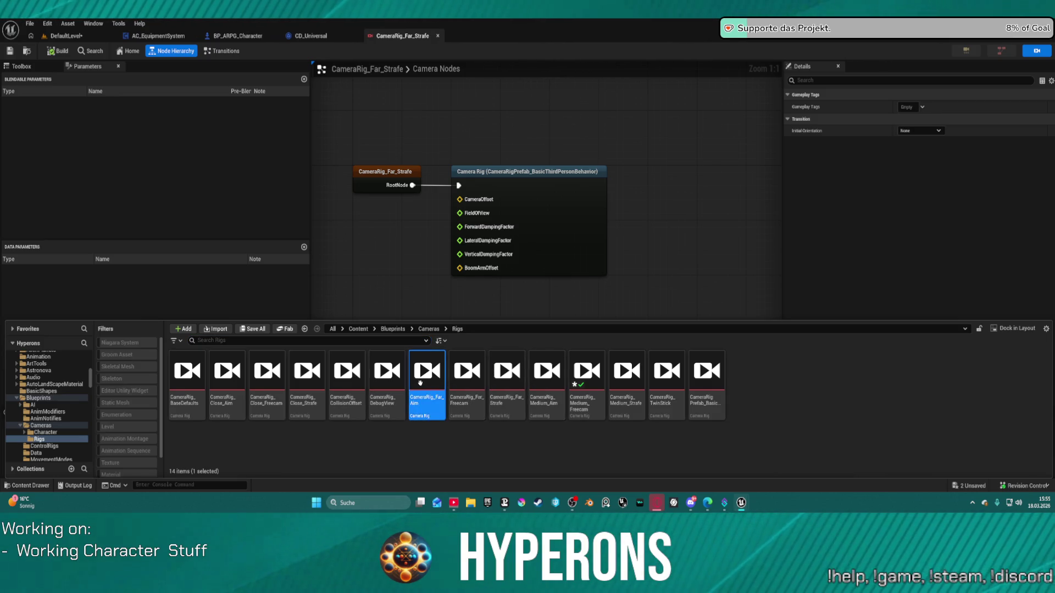
{"action": "key", "text": "ctrl+space"}
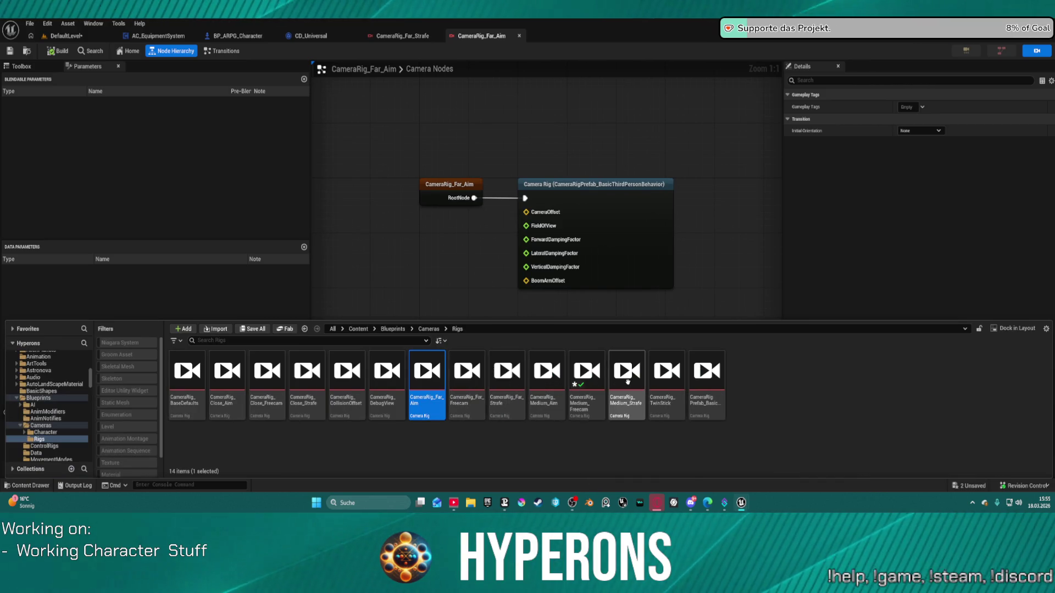
{"action": "double_click", "coordinate": [618, 383]}
{"action": "key", "text": "ctrl+space"}
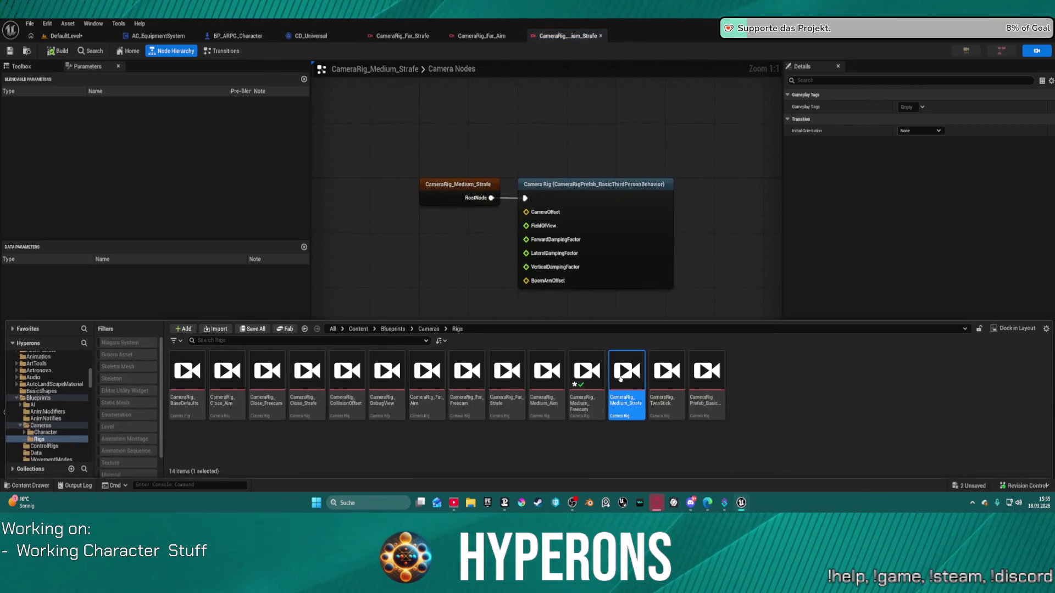
{"action": "double_click", "coordinate": [538, 373]}
Open the Close Aim and Close Strafe rigs, then bring up CameraRig_TP_Far_Strafe
{"action": "key", "text": "ctrl+space"}
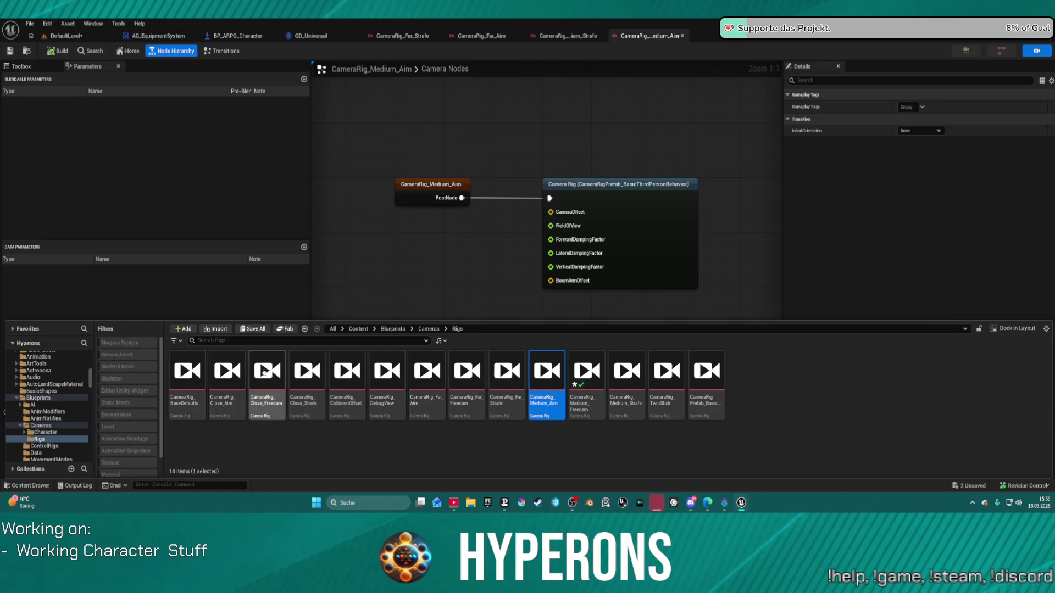
{"action": "double_click", "coordinate": [227, 375]}
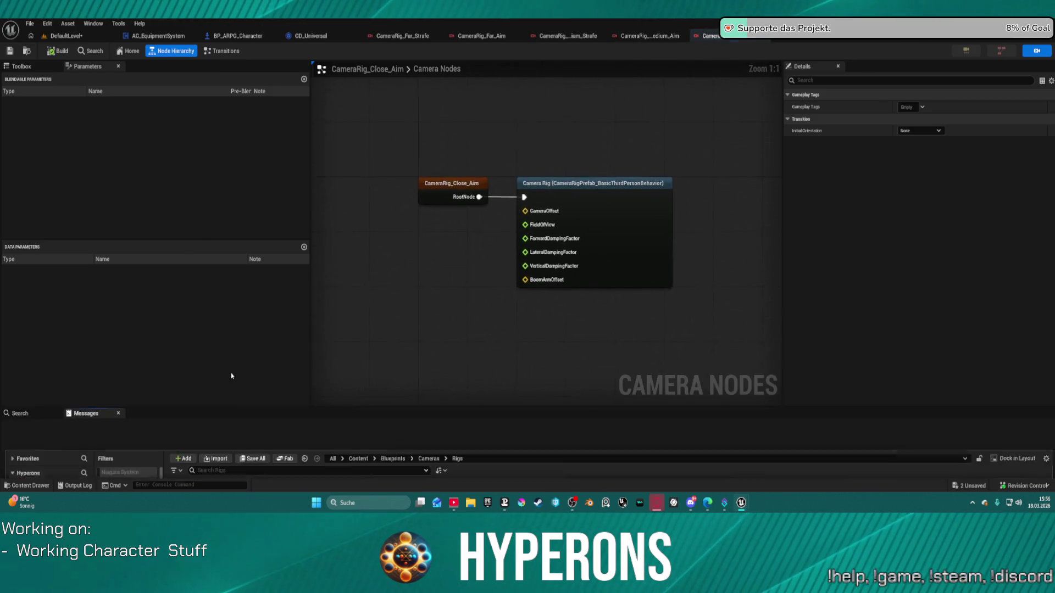
{"action": "key", "text": "ctrl+space"}
{"action": "left_click", "coordinate": [306, 375]}
{"action": "double_click", "coordinate": [307, 376]}
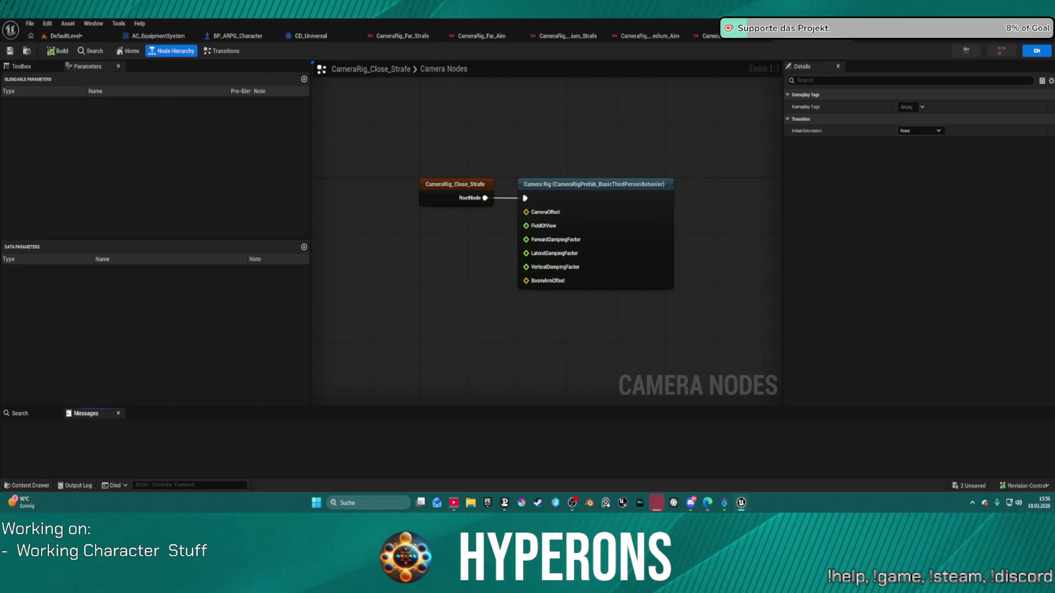
{"action": "left_click", "coordinate": [867, 36]}
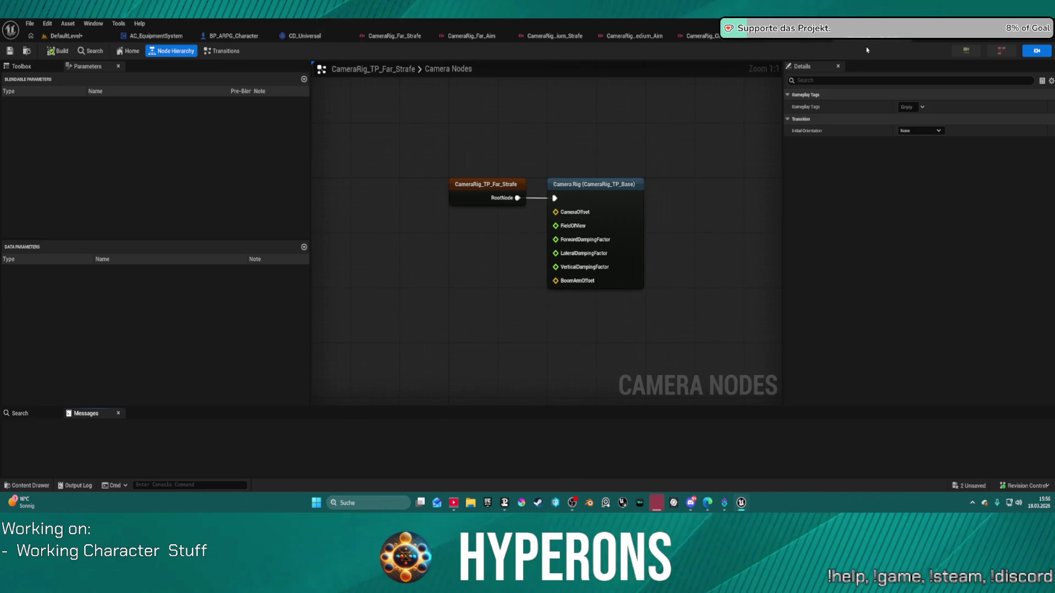
Return to the CameraRig_Close_Strafe rig with all assets saved
{"action": "left_click", "coordinate": [872, 38]}
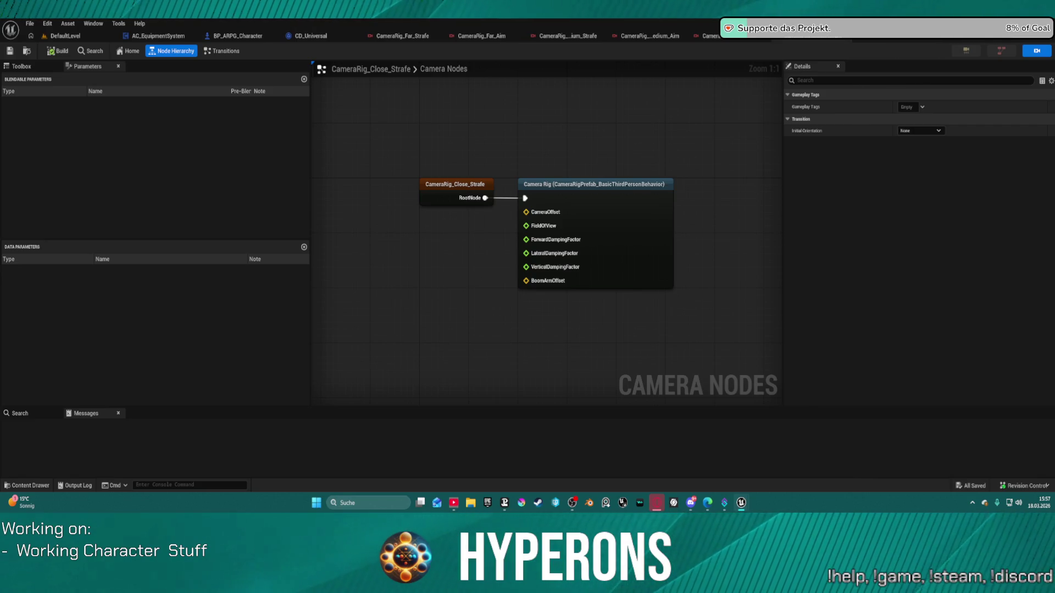
Check Far Strafe's Camera Rig properties and confirm its Vertical Damping Factor
{"action": "left_click", "coordinate": [402, 37]}
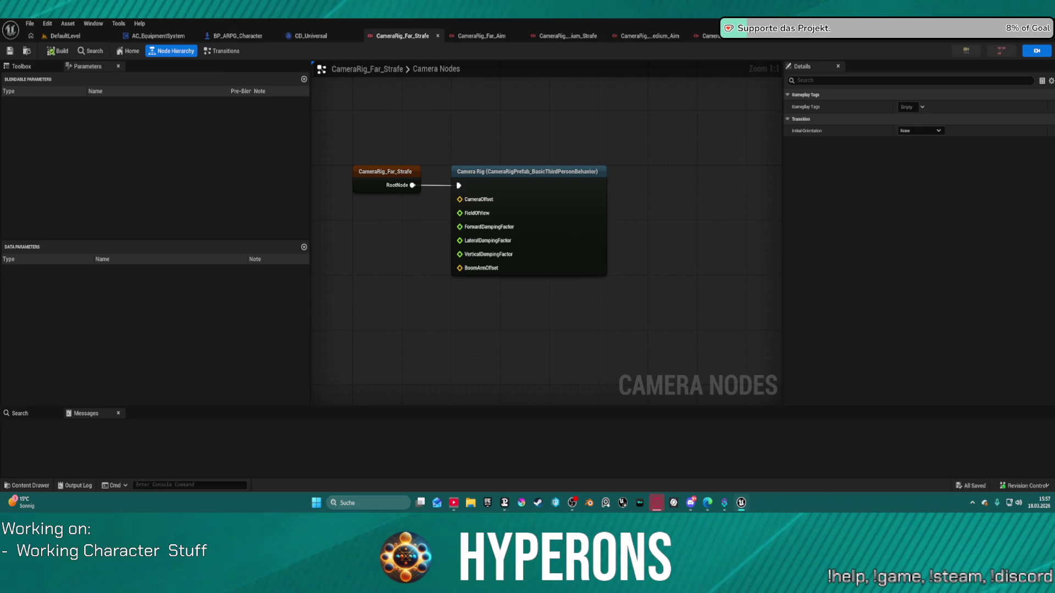
{"action": "left_click", "coordinate": [556, 207]}
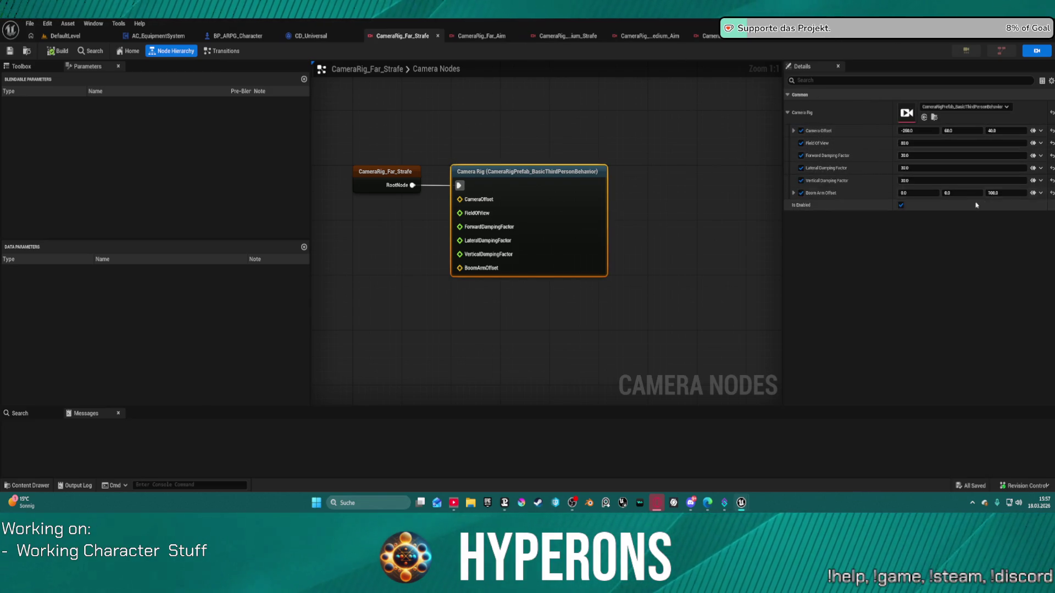
{"action": "left_click", "coordinate": [915, 180]}
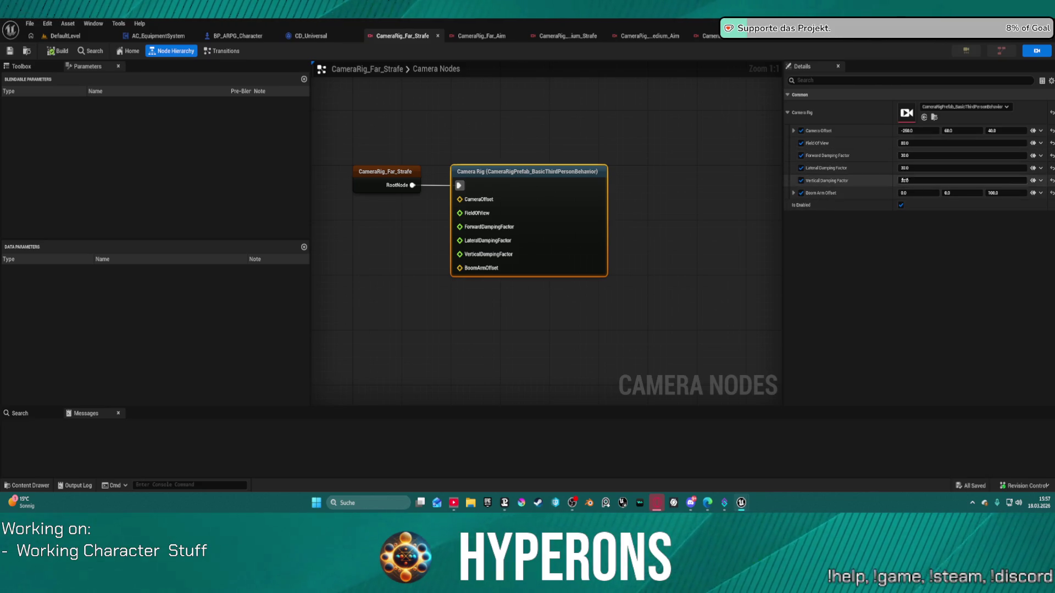
{"action": "key", "text": "Return"}
Inspect Far Aim's prefab values (70 field of view, zero damping), then bring up Medium Strafe
{"action": "left_click", "coordinate": [467, 37]}
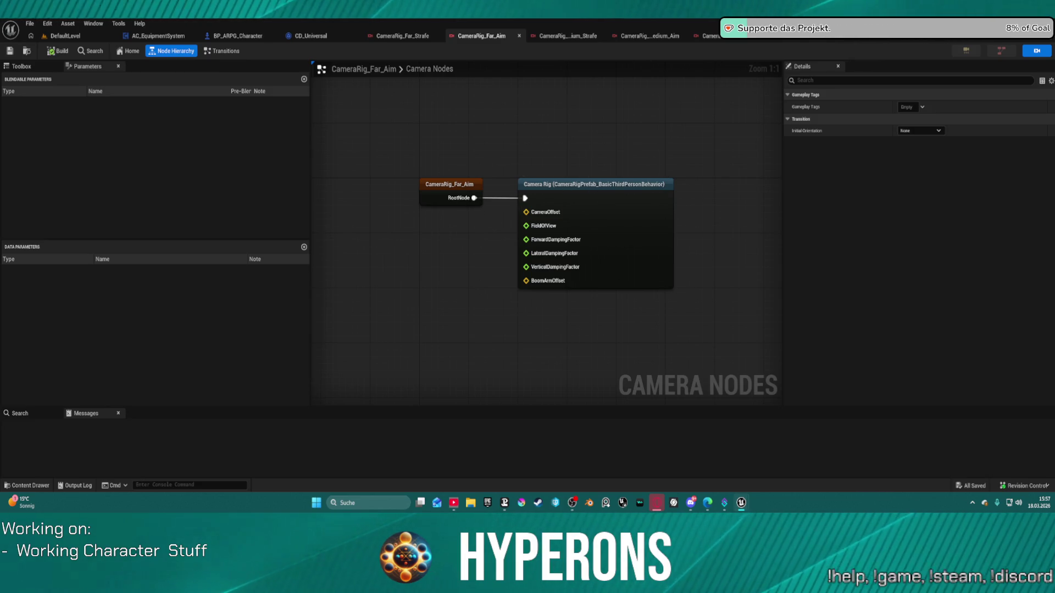
{"action": "left_click", "coordinate": [615, 223]}
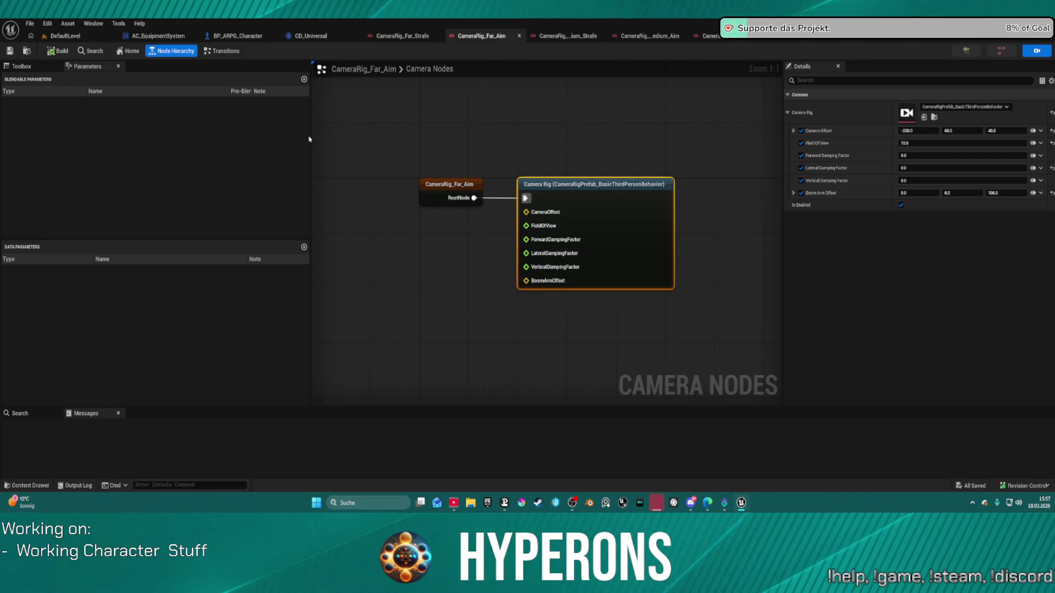
{"action": "left_click", "coordinate": [568, 39]}
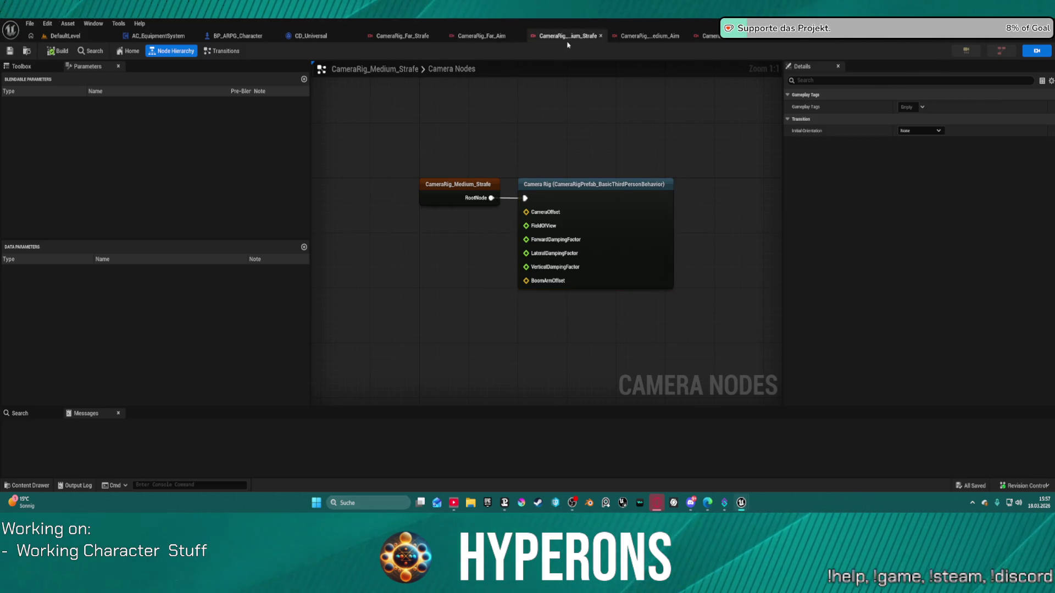
Review Medium Strafe and Medium Aim rig properties, then bring up CameraRig_Close_Aim
{"action": "left_click", "coordinate": [613, 219]}
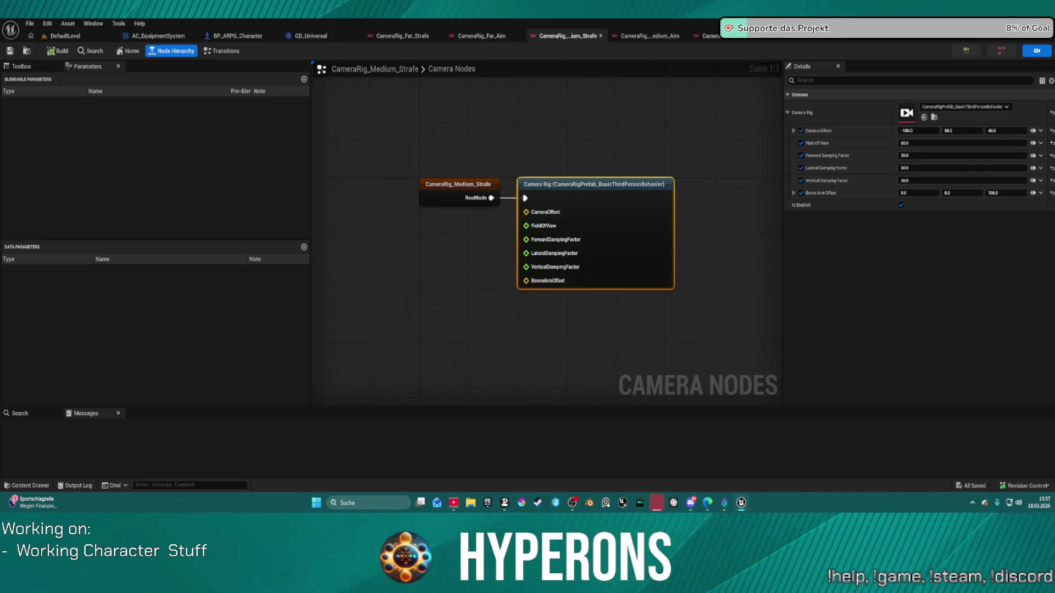
{"action": "left_click", "coordinate": [650, 37]}
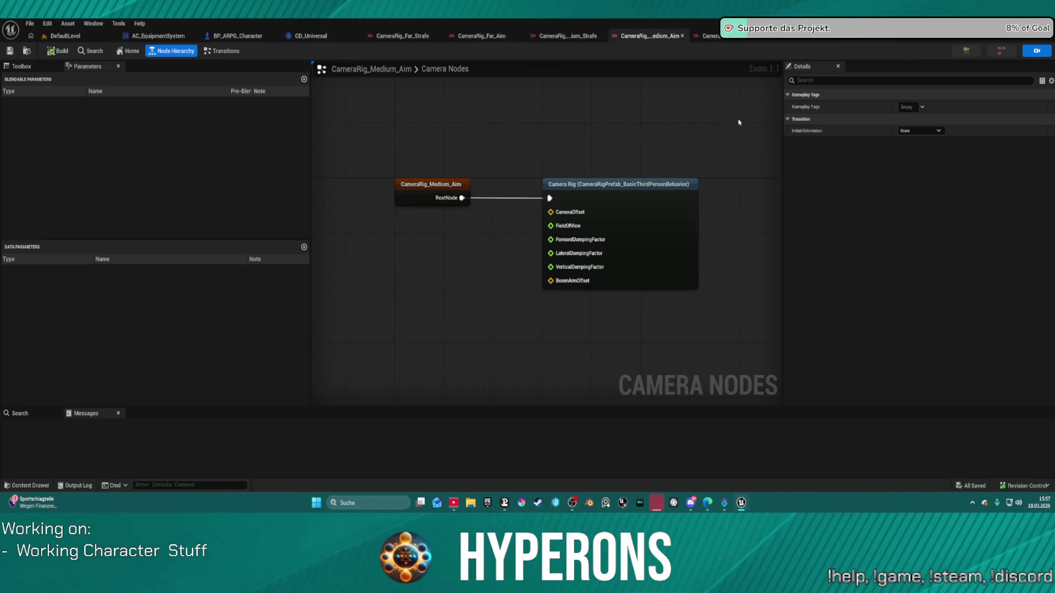
{"action": "left_click", "coordinate": [650, 208]}
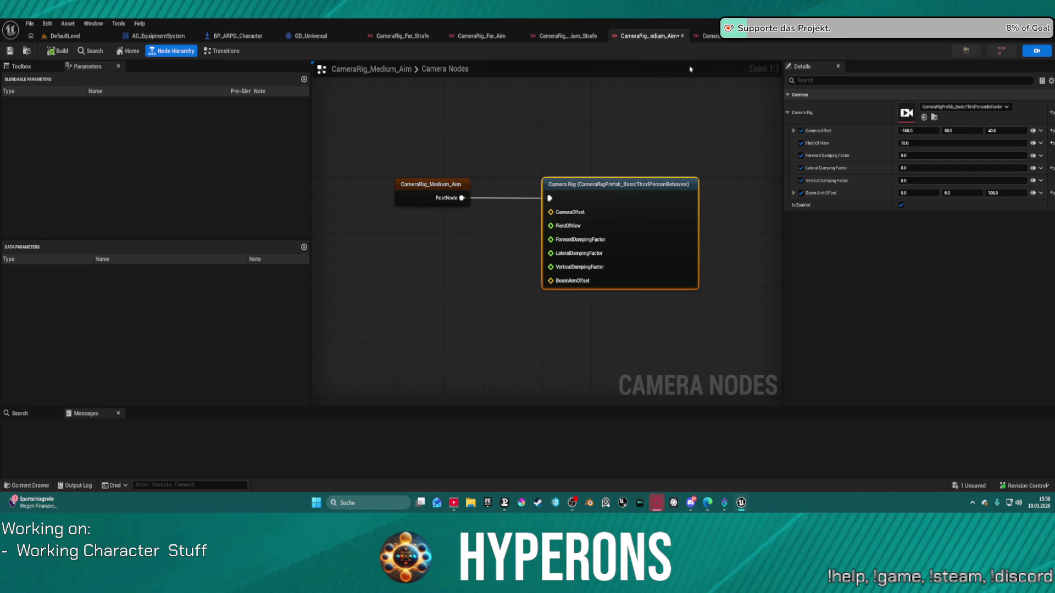
{"action": "left_click", "coordinate": [711, 36]}
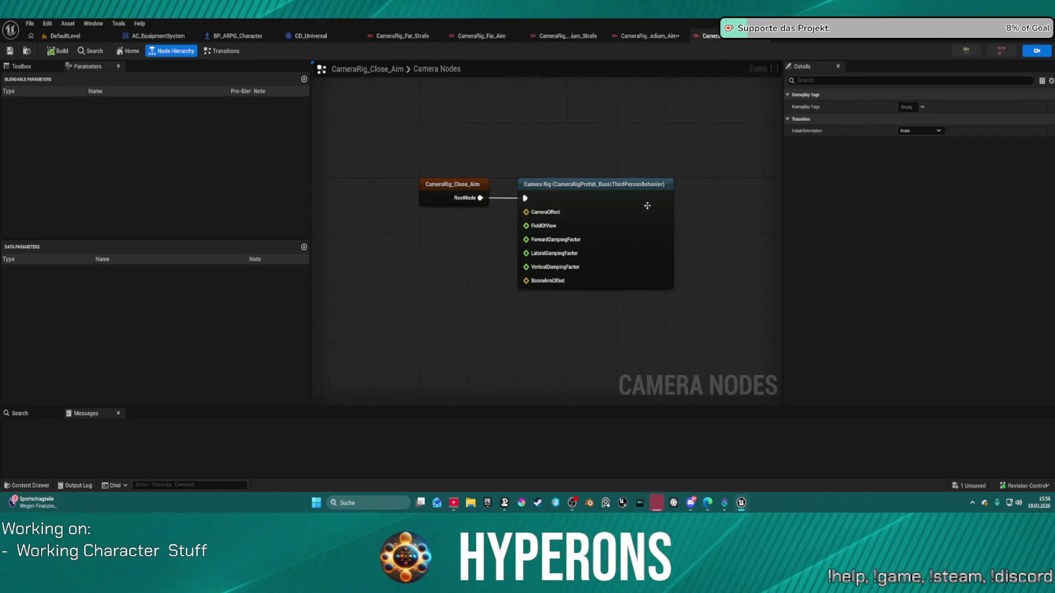
Review the Close Strafe and Close Aim rig Details (Aim: FOV 70, zero damping, 120 boom offset), then return to DefaultLevel
{"action": "left_click", "coordinate": [641, 212]}
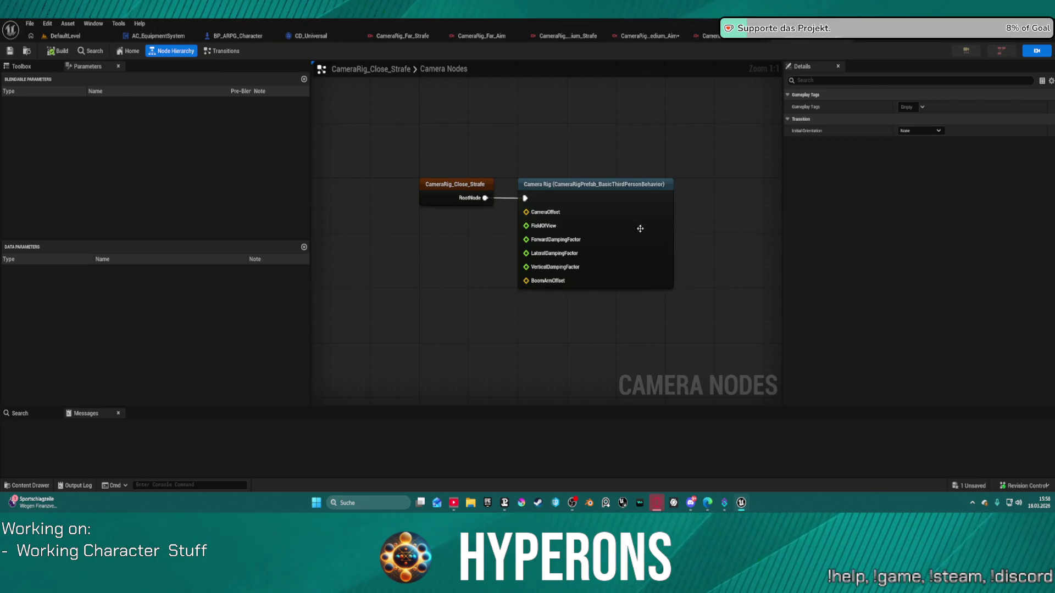
{"action": "left_click", "coordinate": [640, 228]}
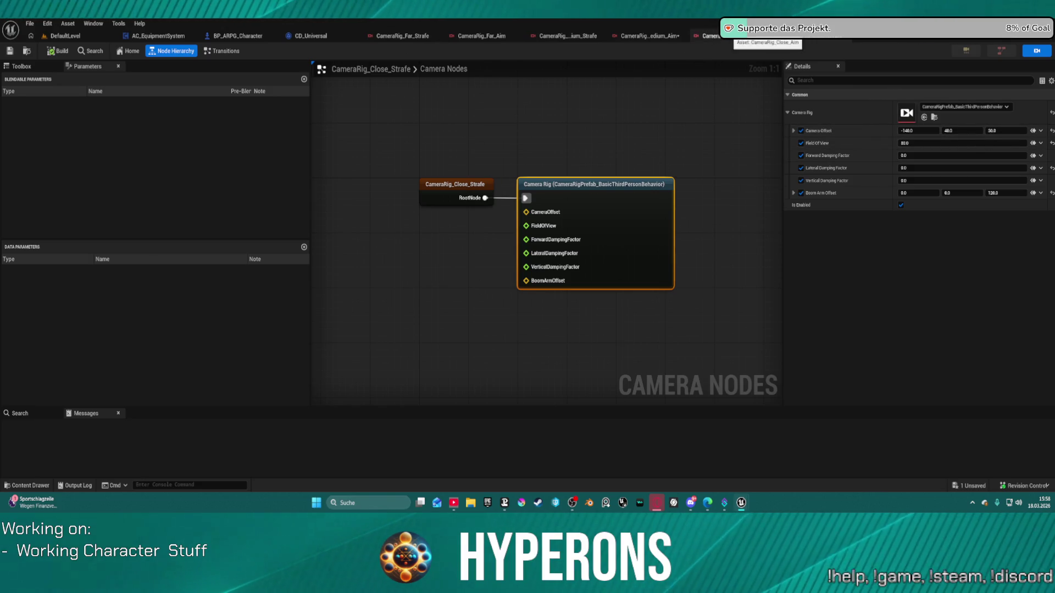
{"action": "left_click", "coordinate": [725, 35]}
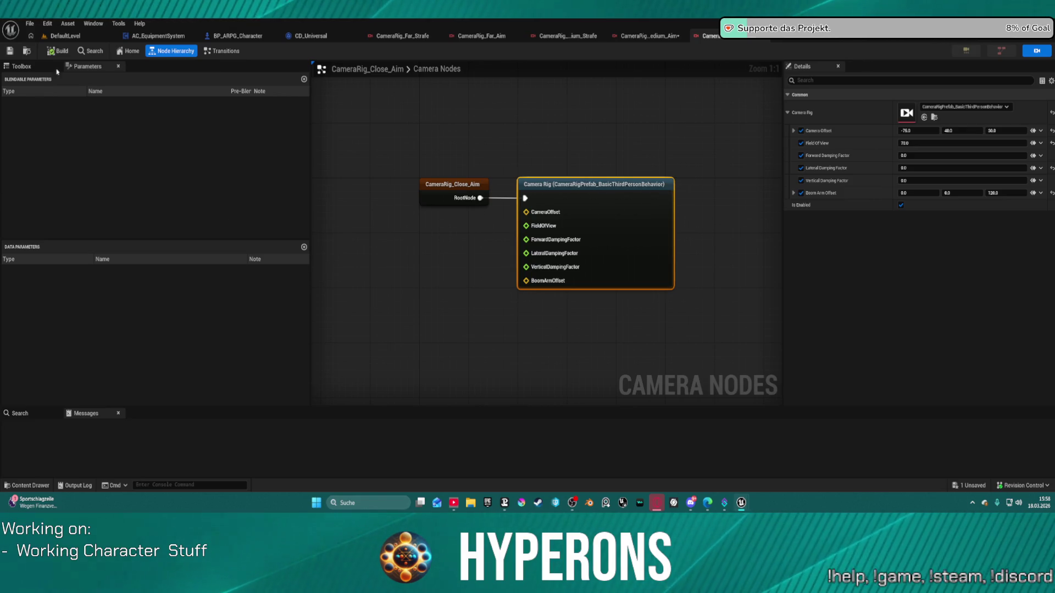
{"action": "left_click", "coordinate": [67, 35]}
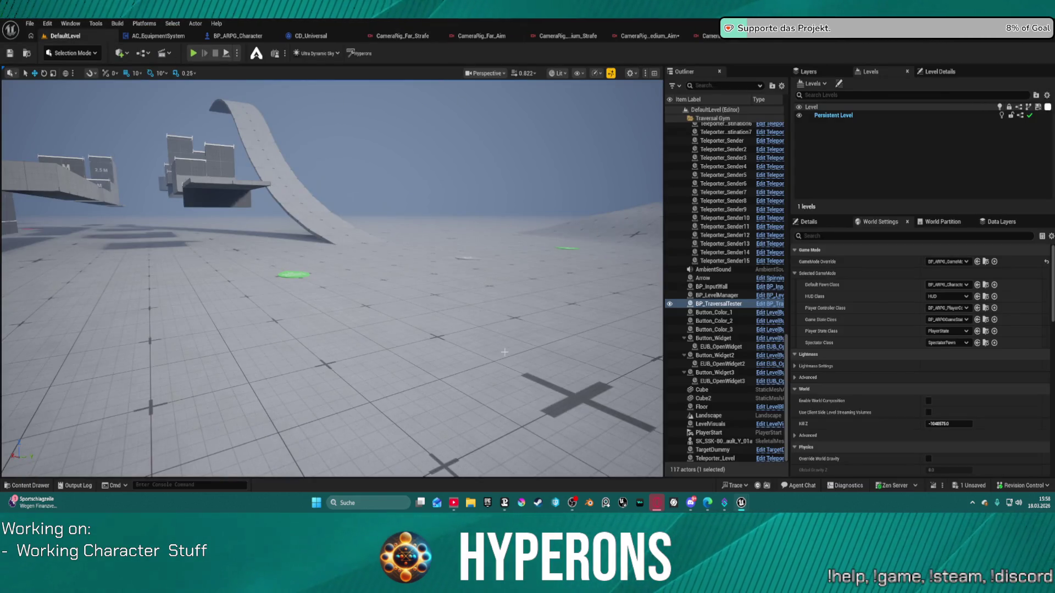
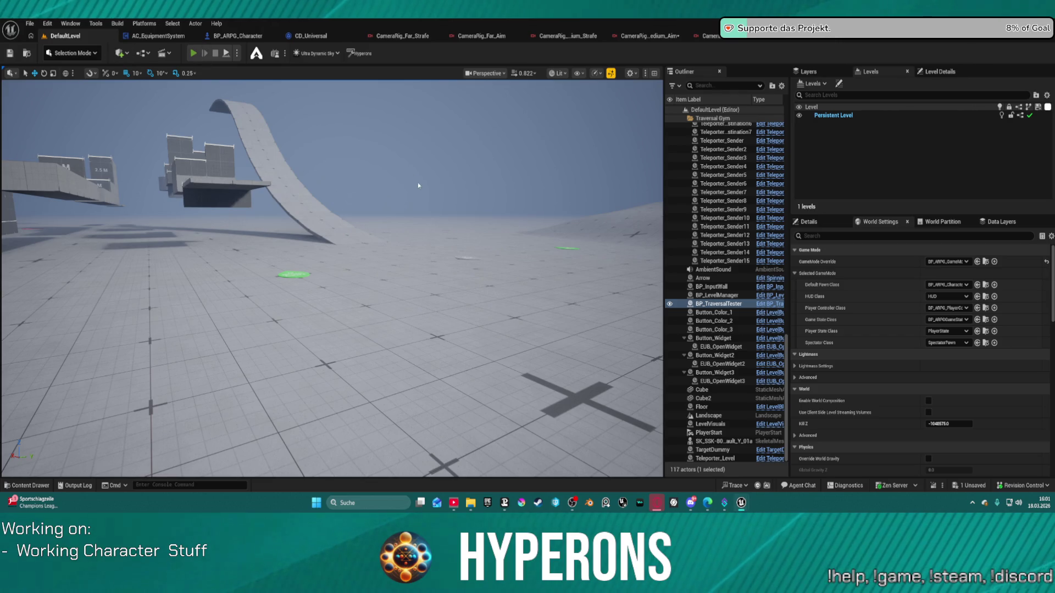
Play-test the level, running the character around and checking the in-game hotkey list, then stop
{"action": "key", "text": "alt+p"}
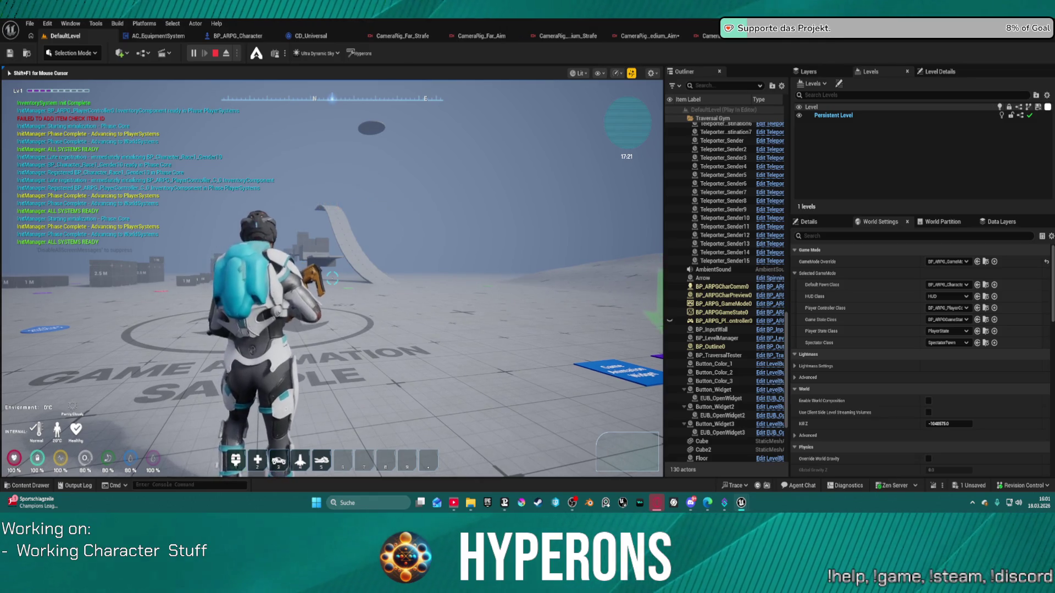
{"action": "key", "text": "a"}
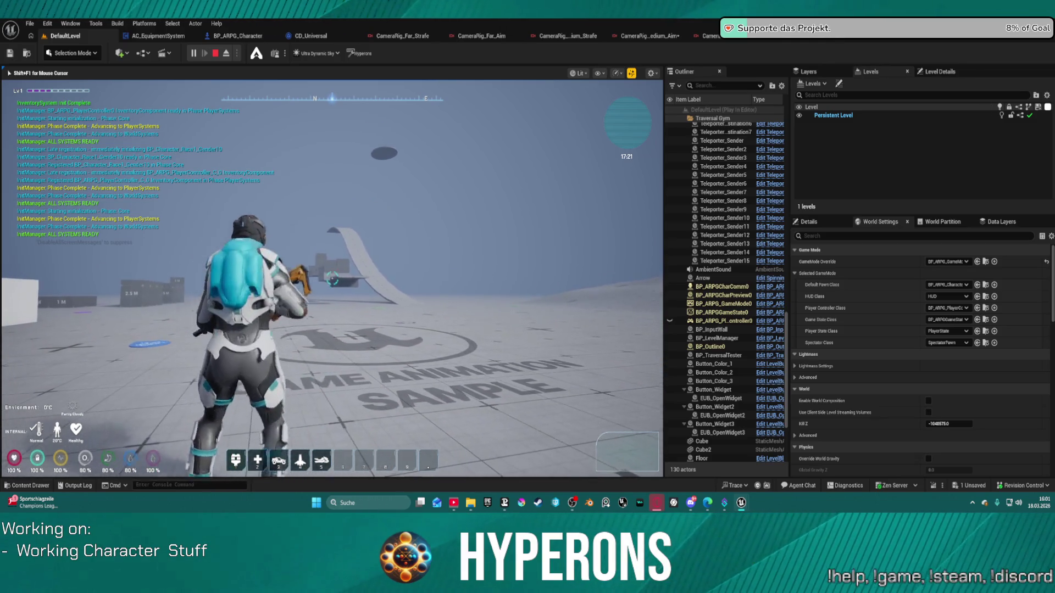
{"action": "key", "text": "d"}
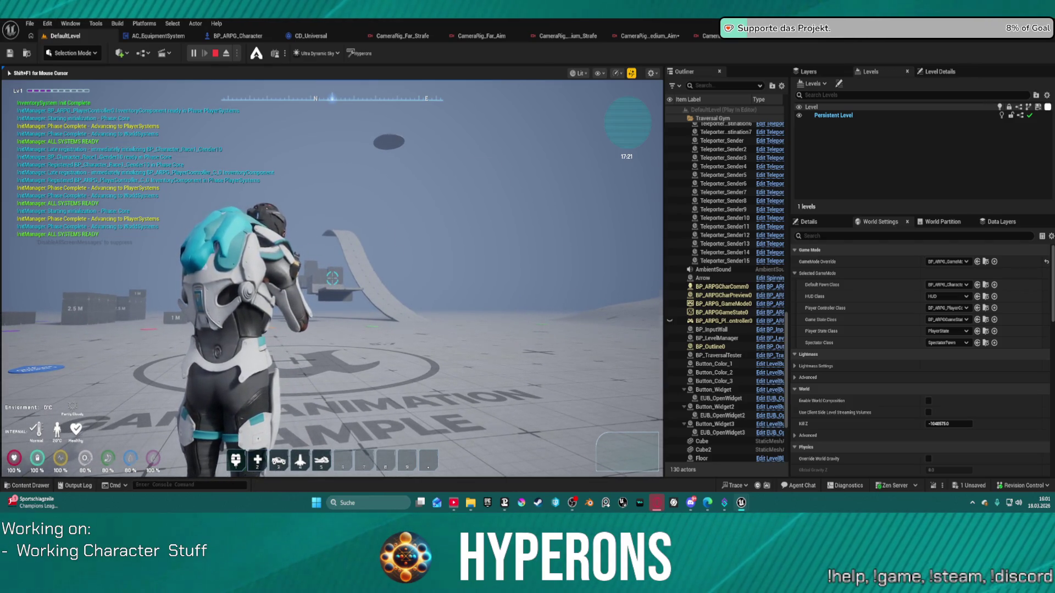
{"action": "key", "text": "Tab"}
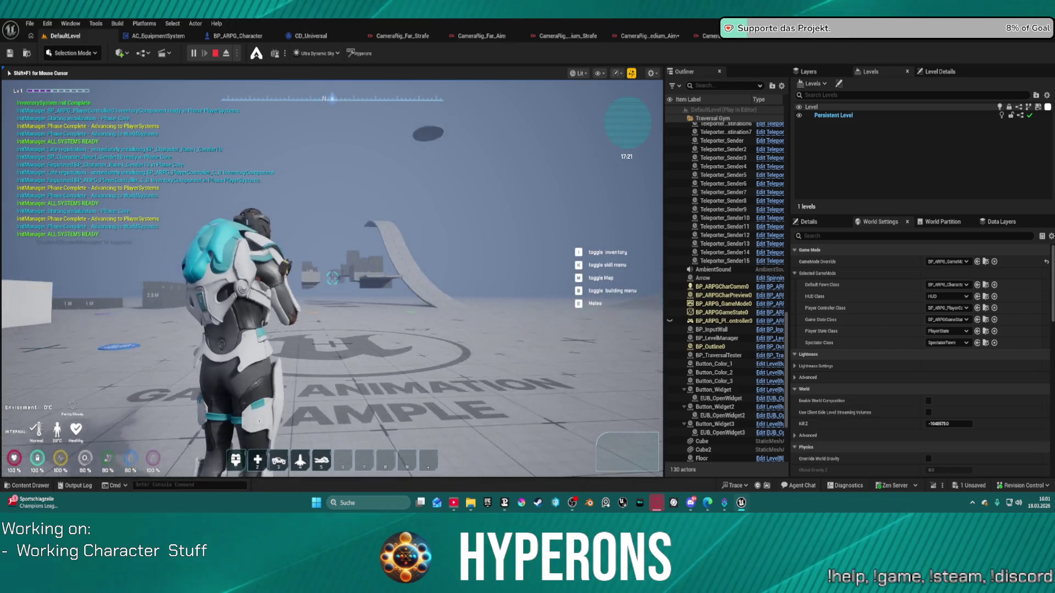
{"action": "key", "text": "s"}
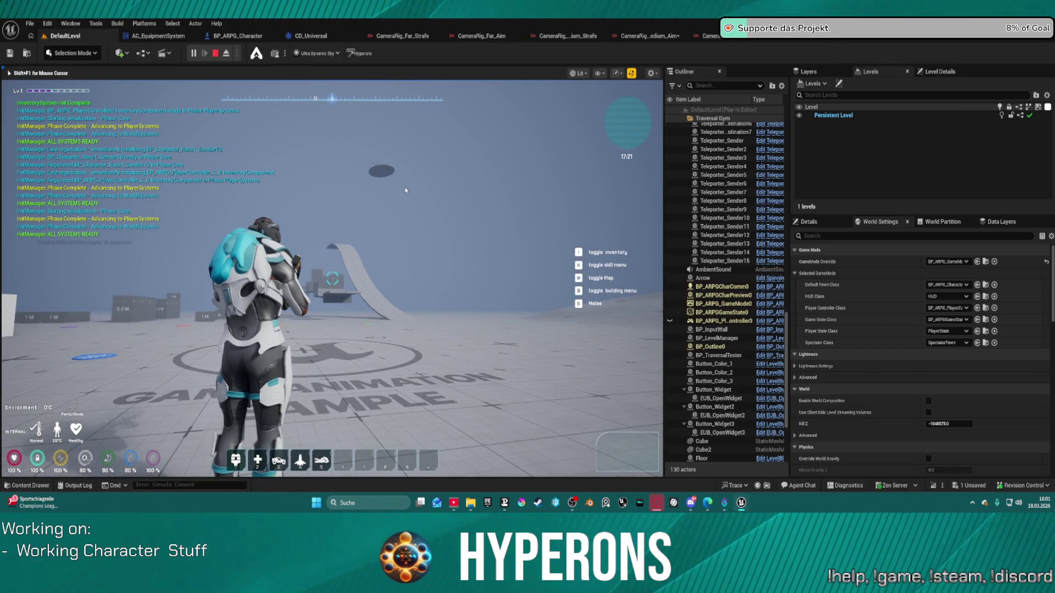
{"action": "key", "text": "Escape"}
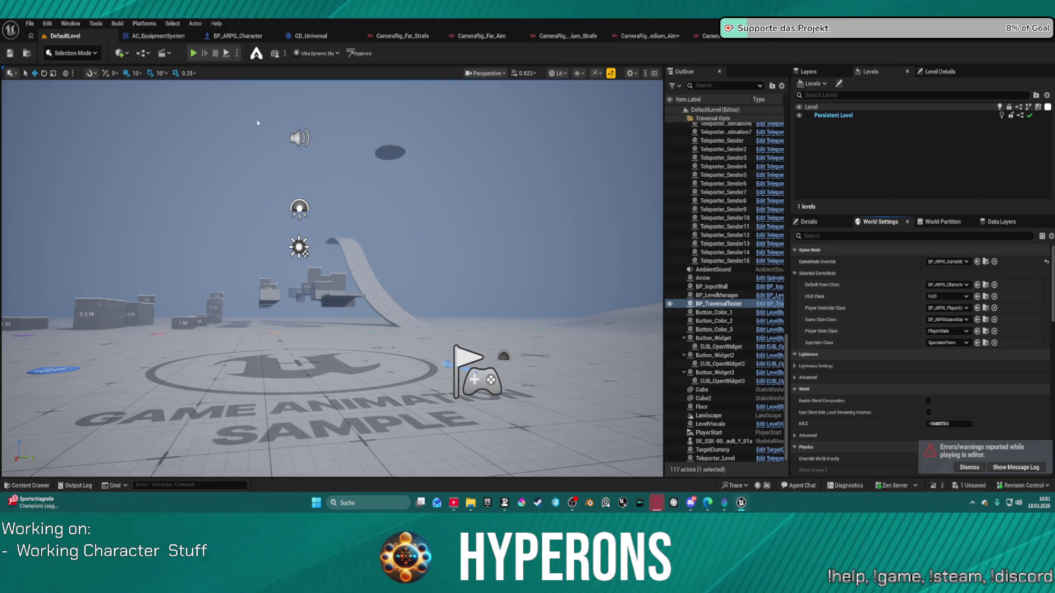
Run two more play-test sessions, then switch to the CameraRig_Far_Strafe camera rig
{"action": "key", "text": "alt+p"}
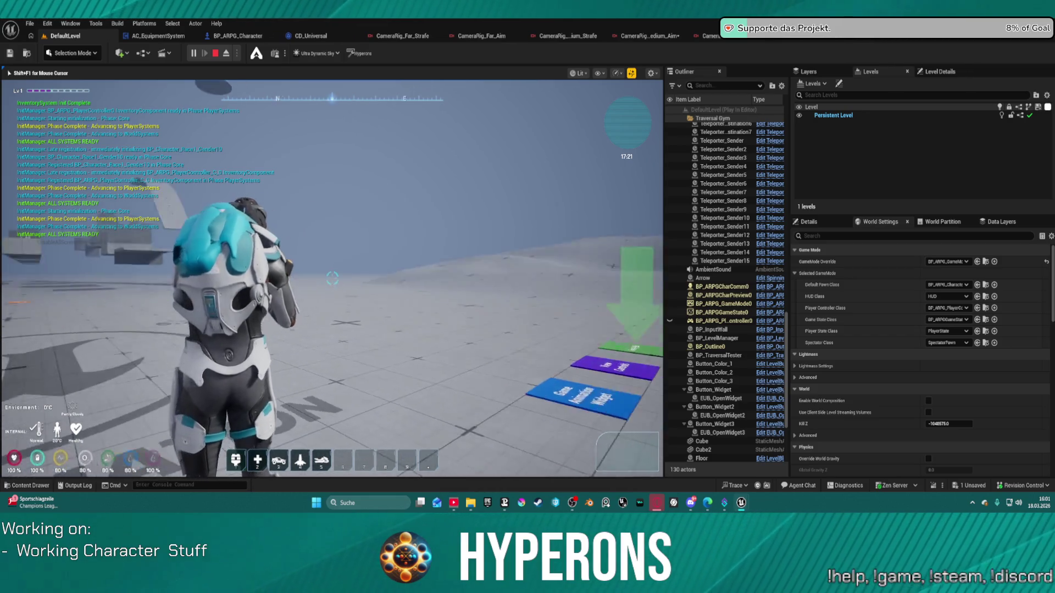
{"action": "key", "text": "h"}
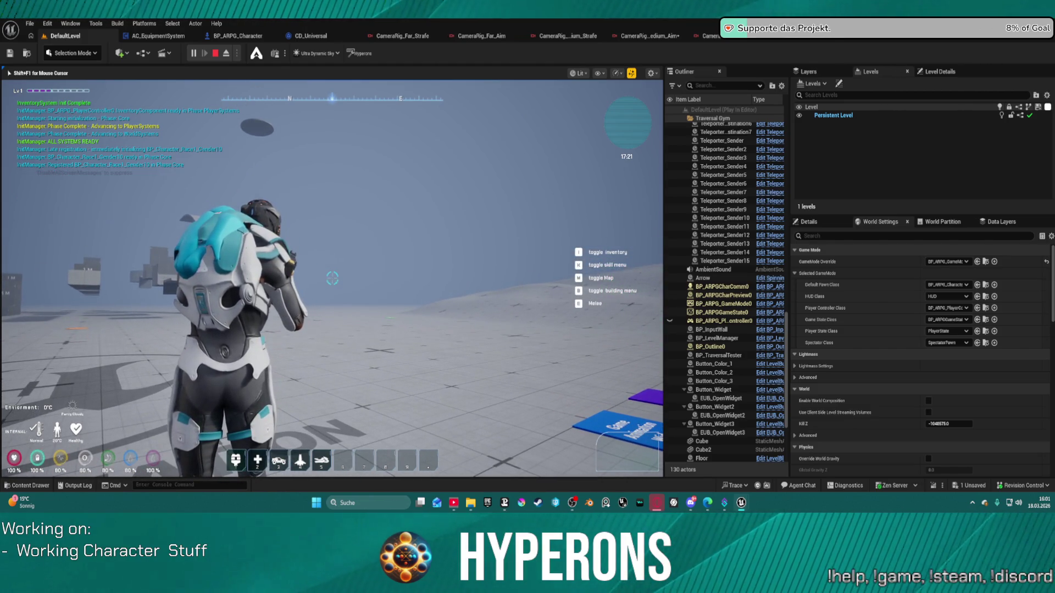
{"action": "key", "text": "Escape"}
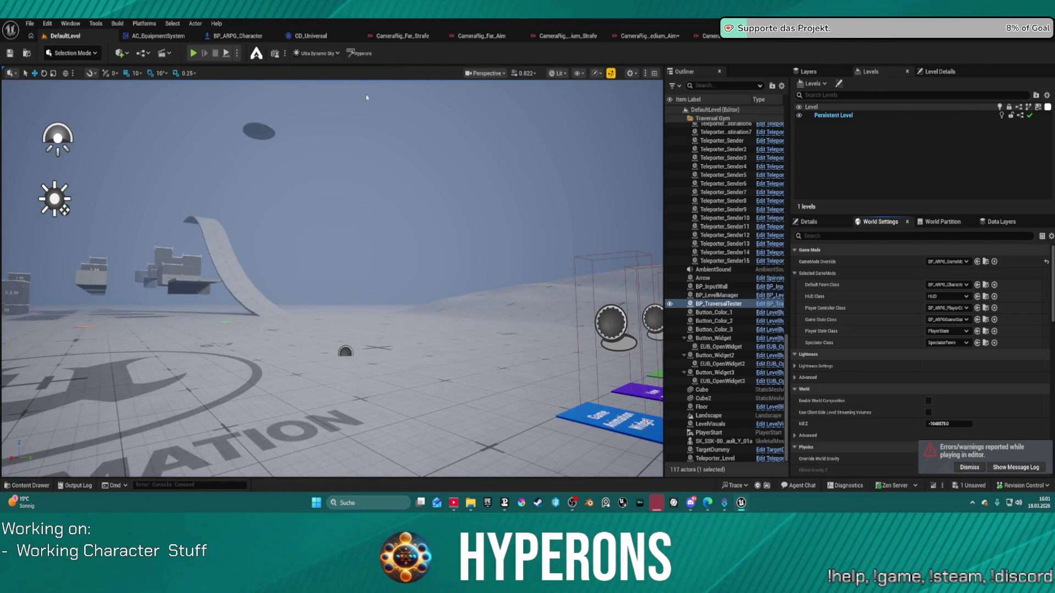
{"action": "left_click", "coordinate": [193, 53]}
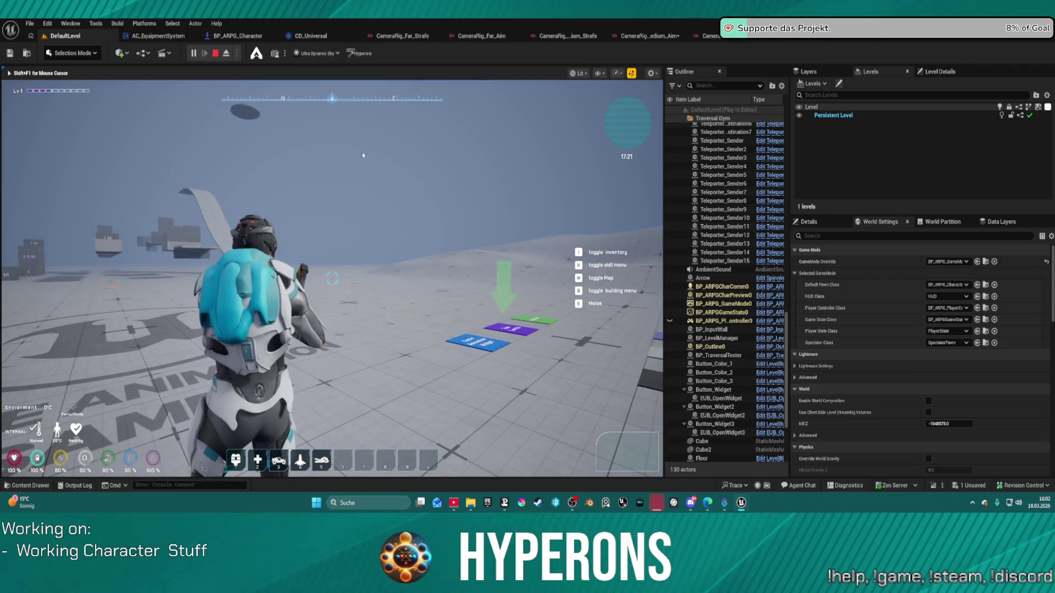
{"action": "key", "text": "Escape"}
{"action": "left_click", "coordinate": [403, 35]}
Inspect the CameraRig_Far_Strafe transitions graph and its Smooth Blend nodes
{"action": "left_click", "coordinate": [377, 175]}
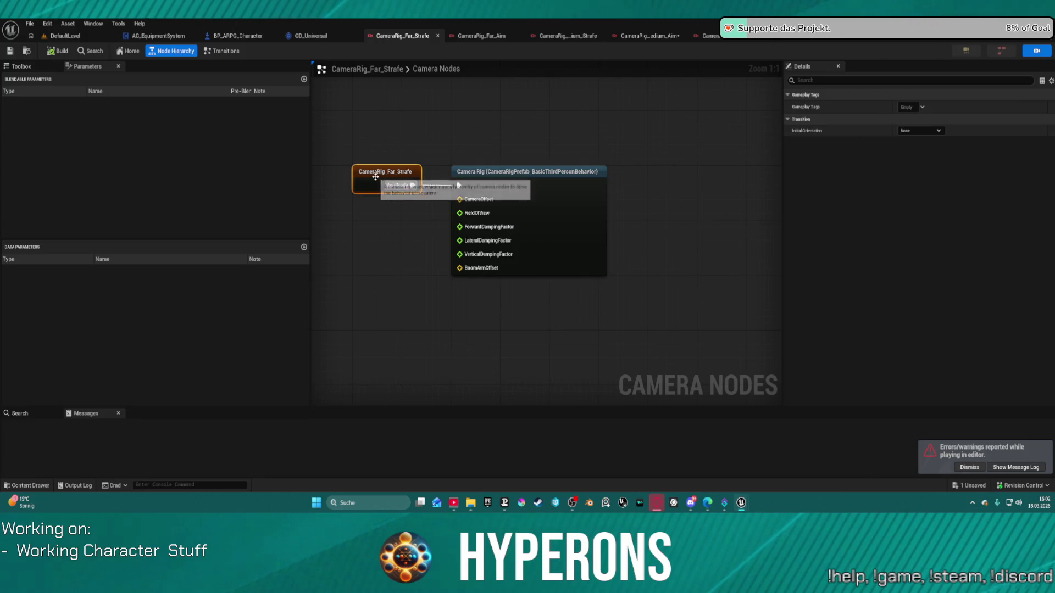
{"action": "double_click", "coordinate": [376, 175]}
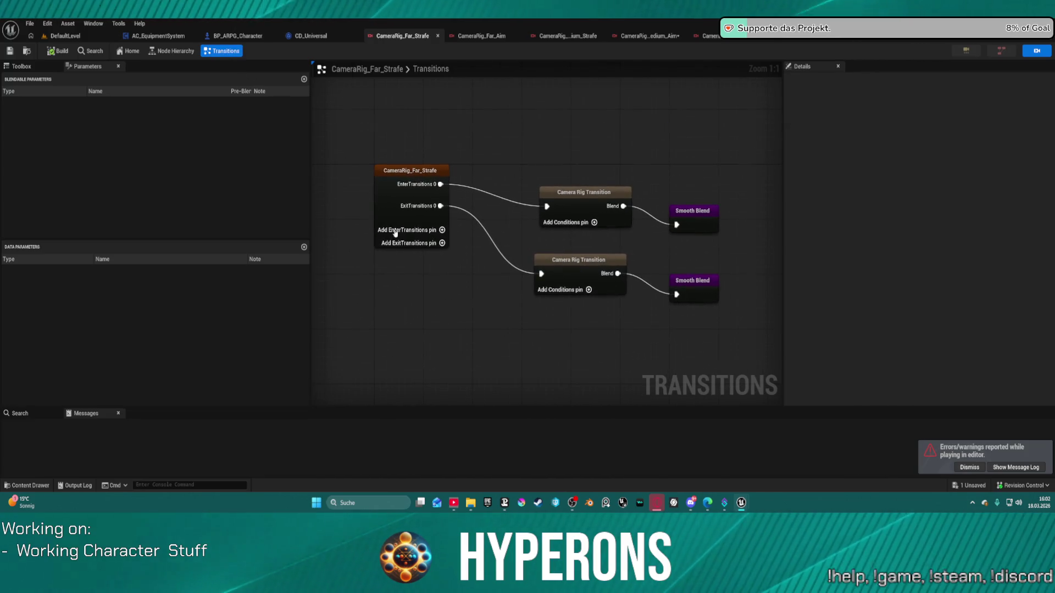
{"action": "left_click_drag", "start_coordinate": [520, 177], "coordinate": [651, 305]}
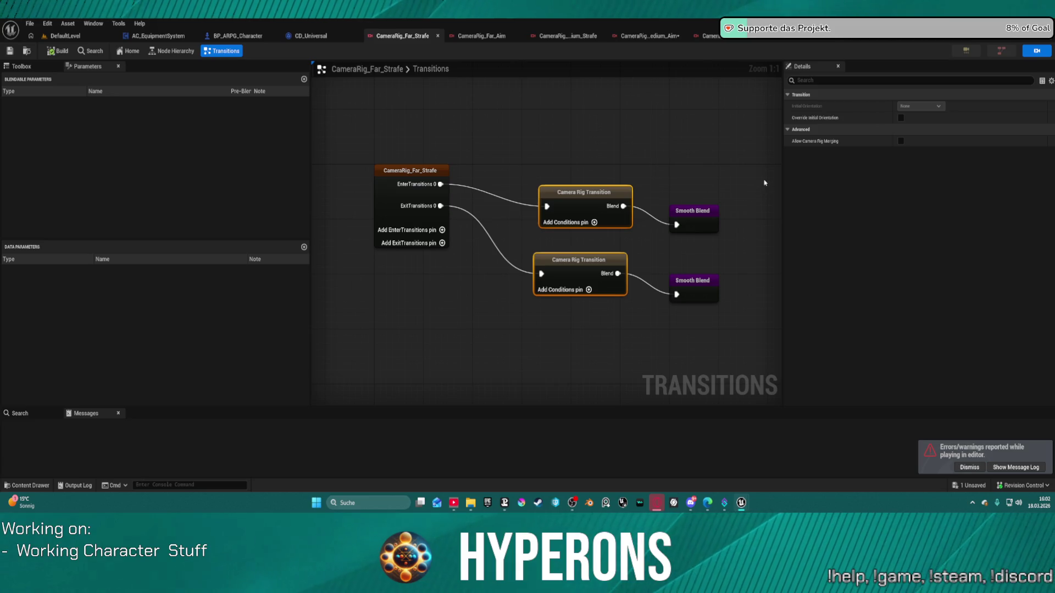
{"action": "left_click_drag", "start_coordinate": [647, 176], "coordinate": [724, 335]}
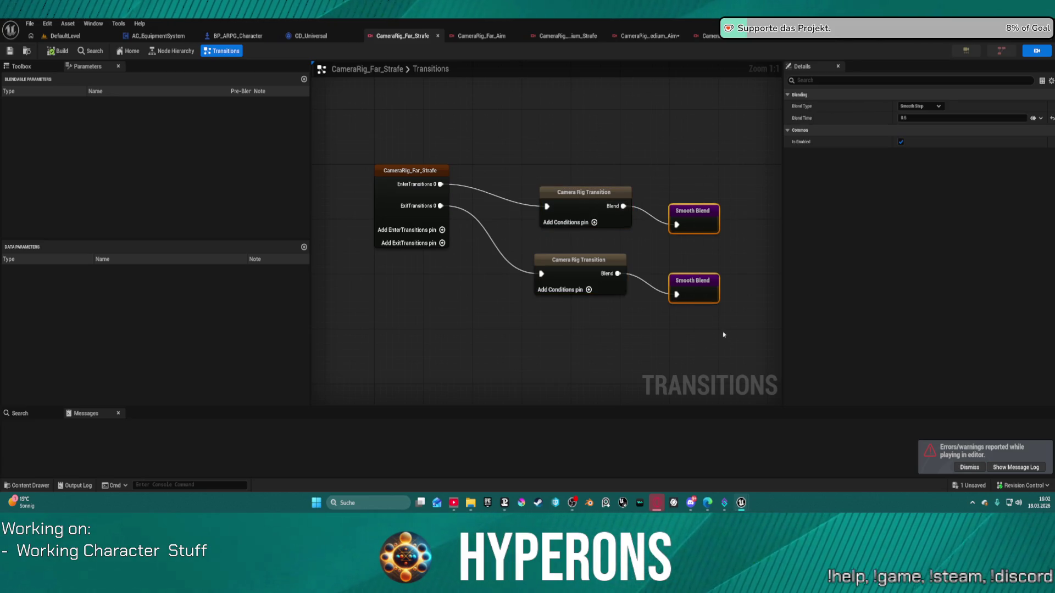
Edit the shared Blend Time of both Smooth Blend nodes in CameraRig_Far_Aim's transitions
{"action": "left_click", "coordinate": [481, 36]}
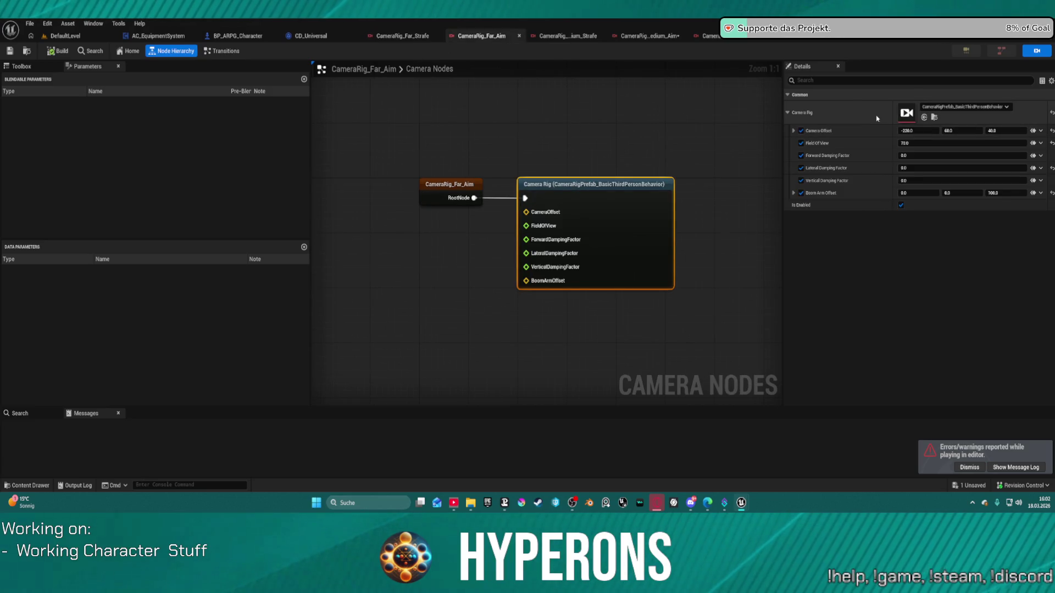
{"action": "left_click", "coordinate": [223, 50]}
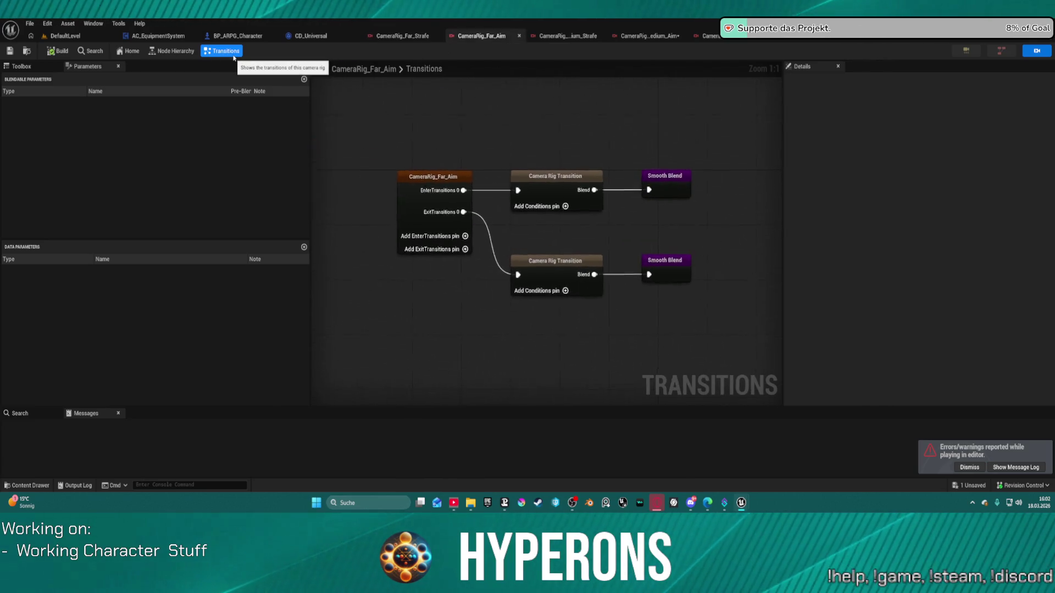
{"action": "left_click_drag", "start_coordinate": [627, 132], "coordinate": [681, 346]}
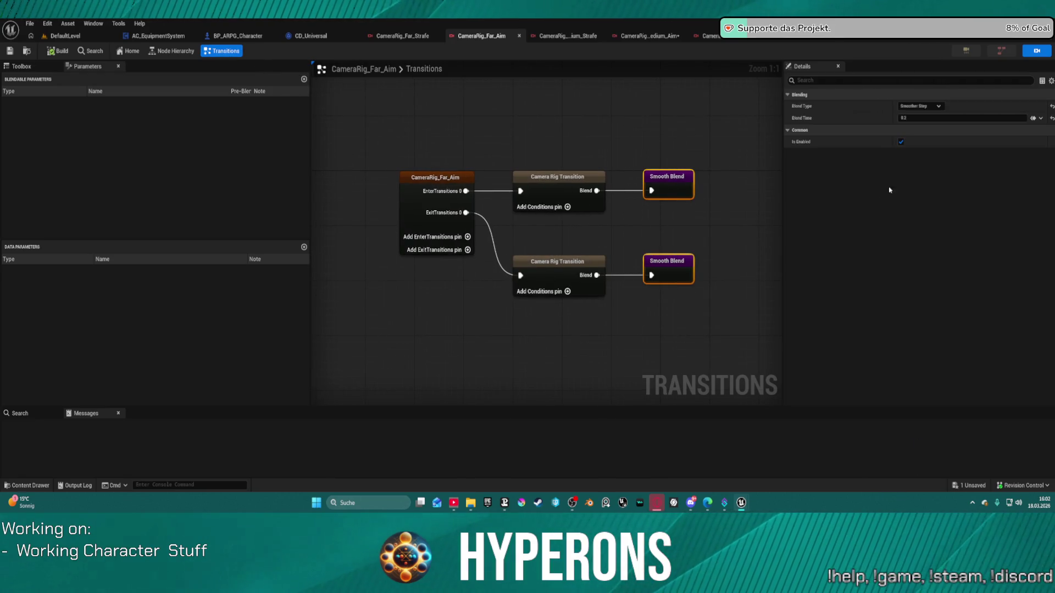
{"action": "left_click", "coordinate": [919, 118]}
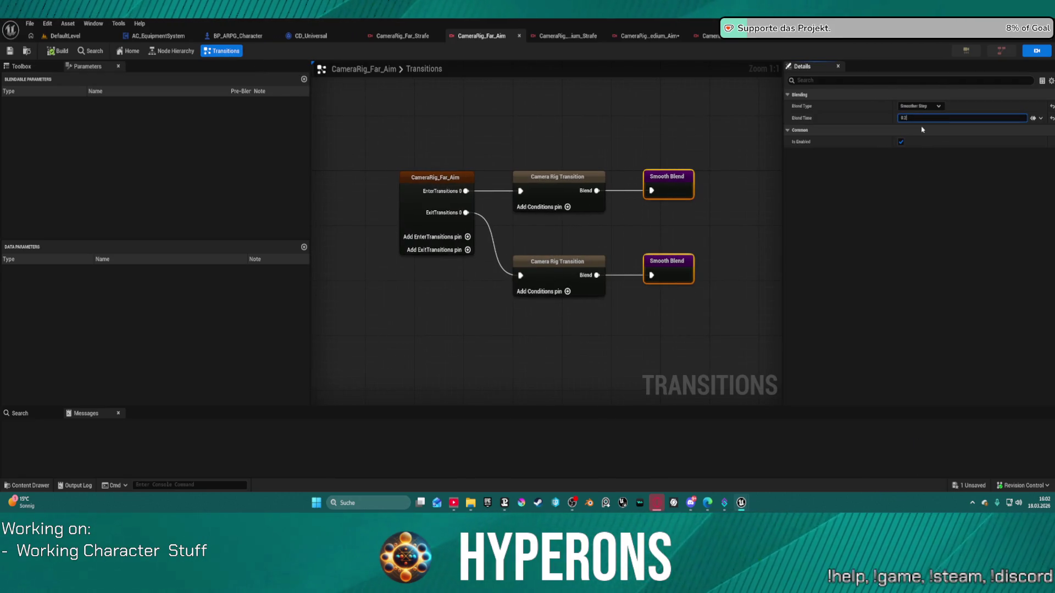
{"action": "left_click", "coordinate": [666, 135]}
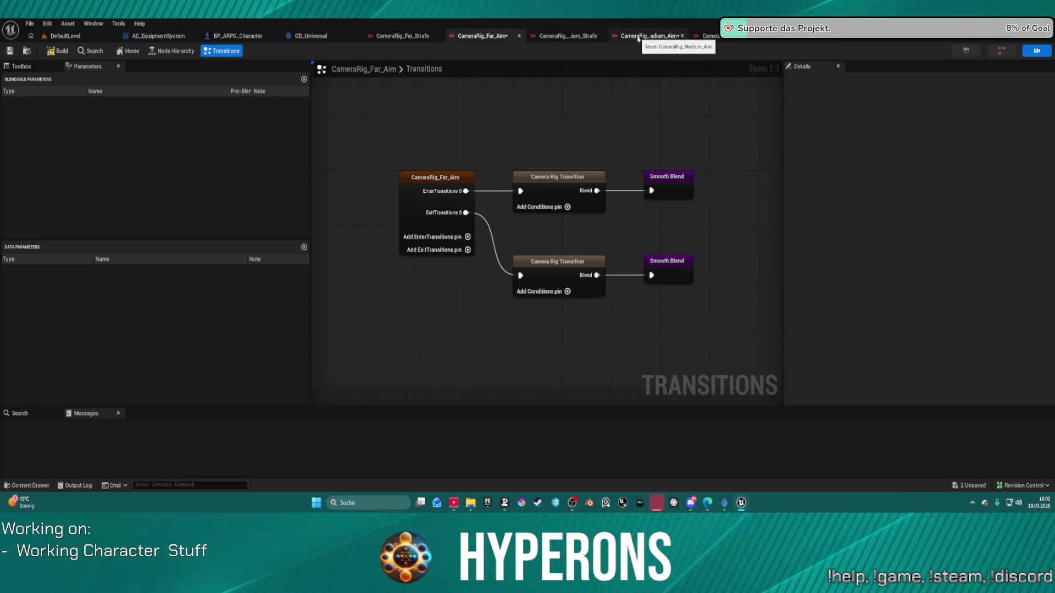
Edit the Blend Time of both Smooth Blend nodes in CameraRig_Medium_Aim's transitions
{"action": "left_click", "coordinate": [734, 37]}
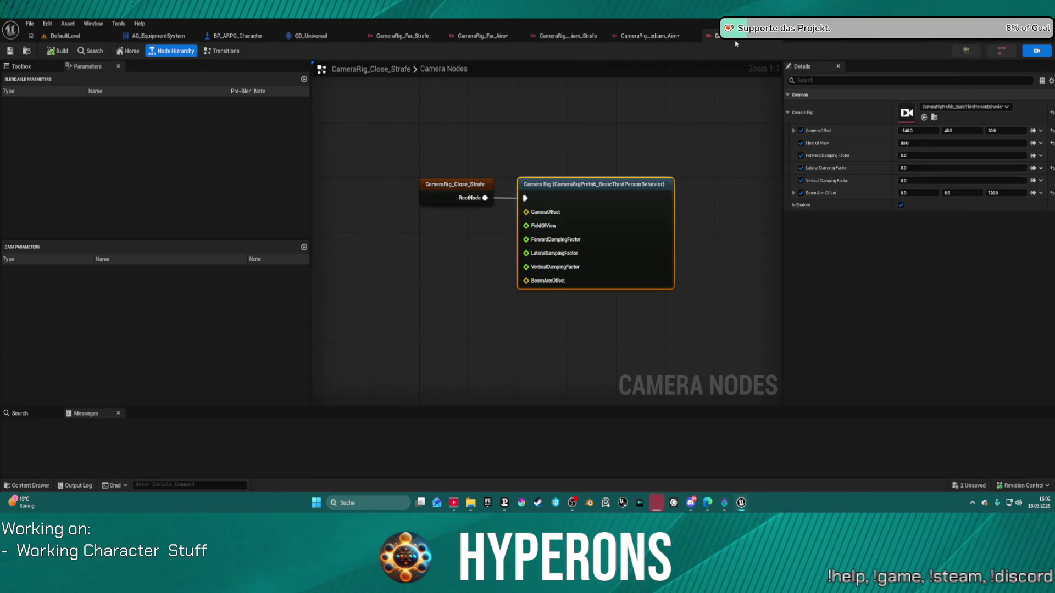
{"action": "left_click", "coordinate": [663, 36]}
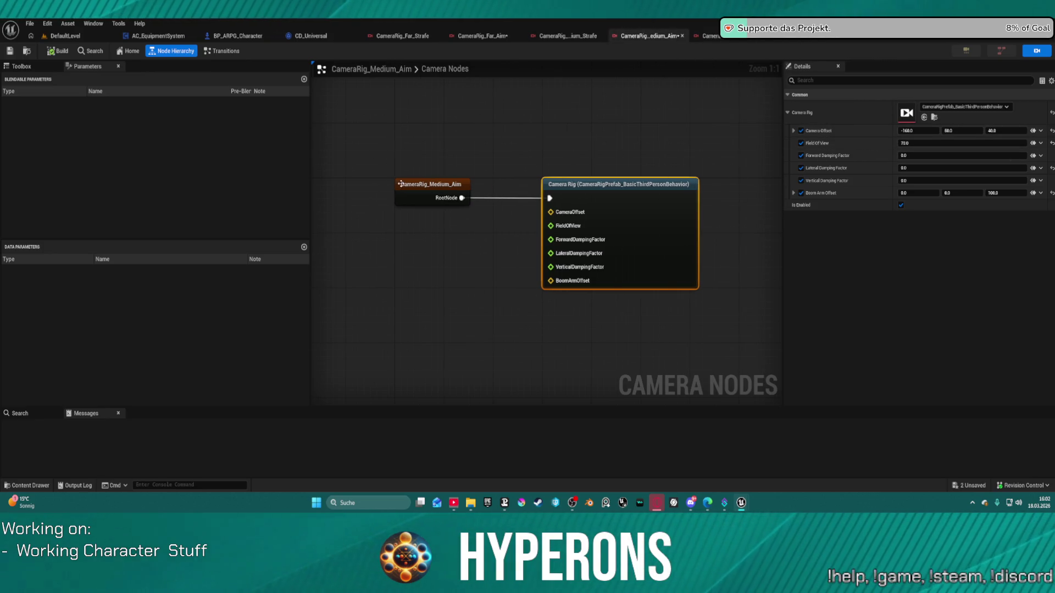
{"action": "left_click", "coordinate": [223, 50]}
{"action": "left_click_drag", "start_coordinate": [664, 120], "coordinate": [701, 293]}
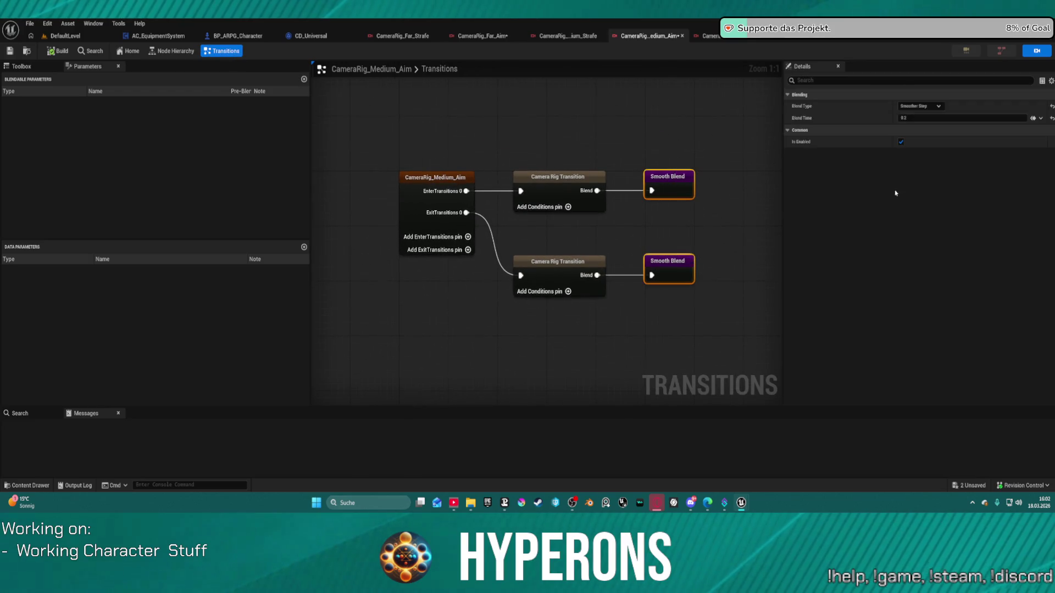
{"action": "left_click", "coordinate": [958, 120]}
{"action": "double_click", "coordinate": [958, 124]}
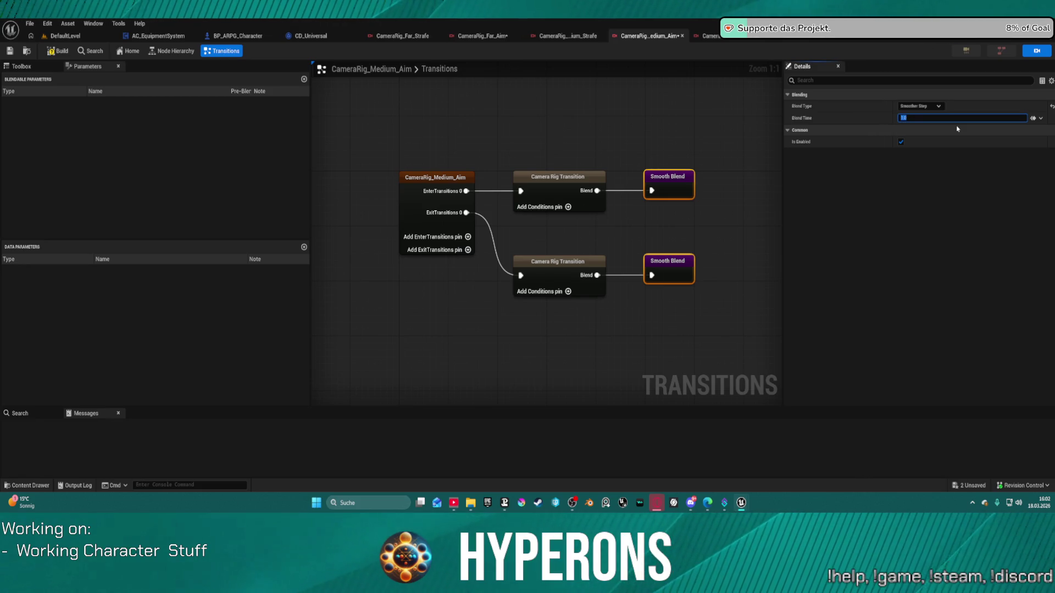
{"action": "type", "text": "0.5"}
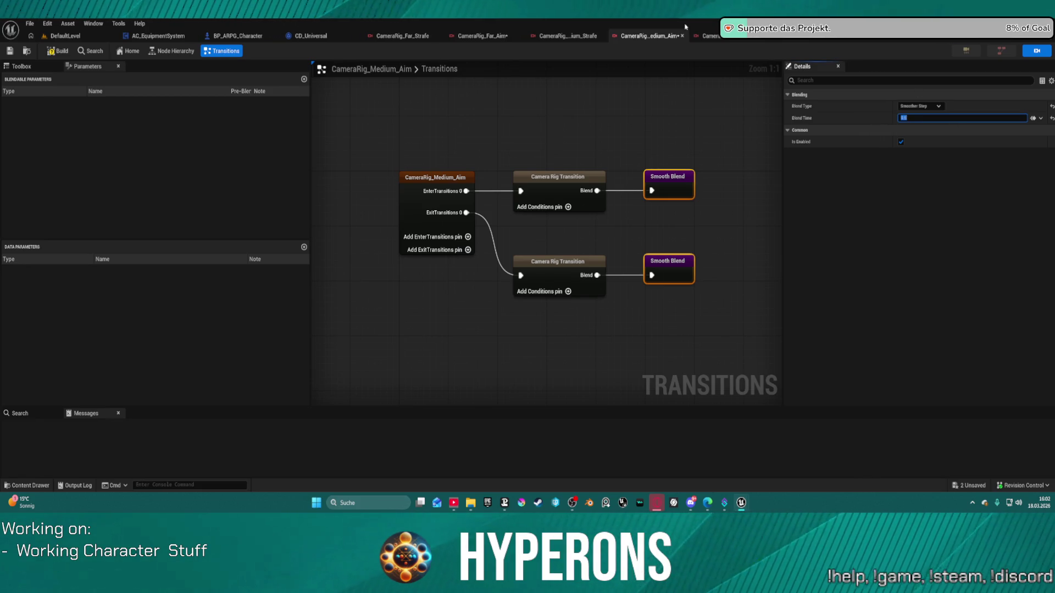
Edit the Blend Time of both Smooth Blend nodes in CameraRig_Close_Aim, then return to the level
{"action": "left_click", "coordinate": [711, 36]}
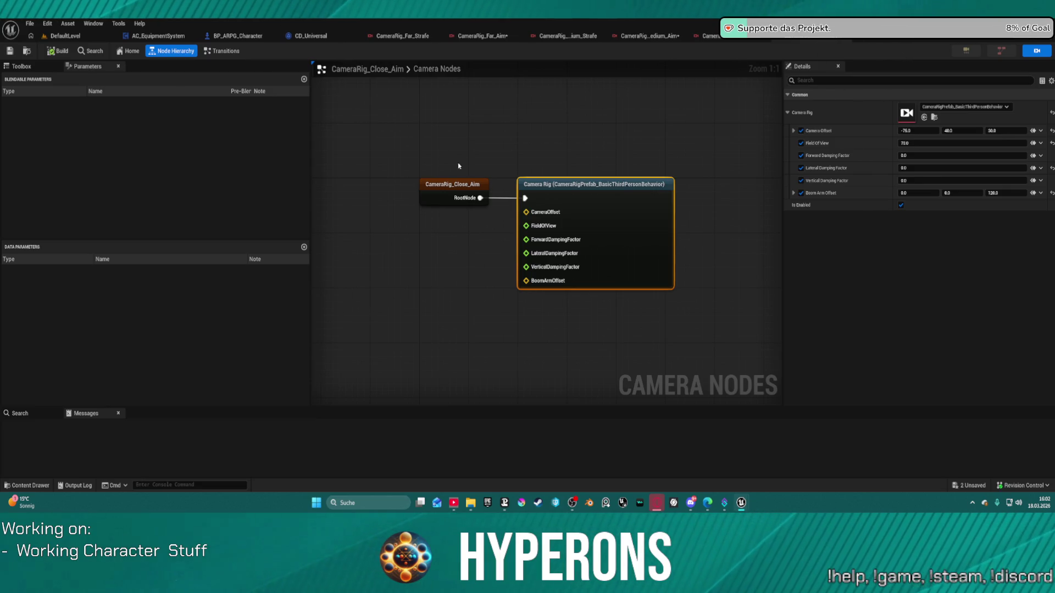
{"action": "left_click", "coordinate": [222, 50]}
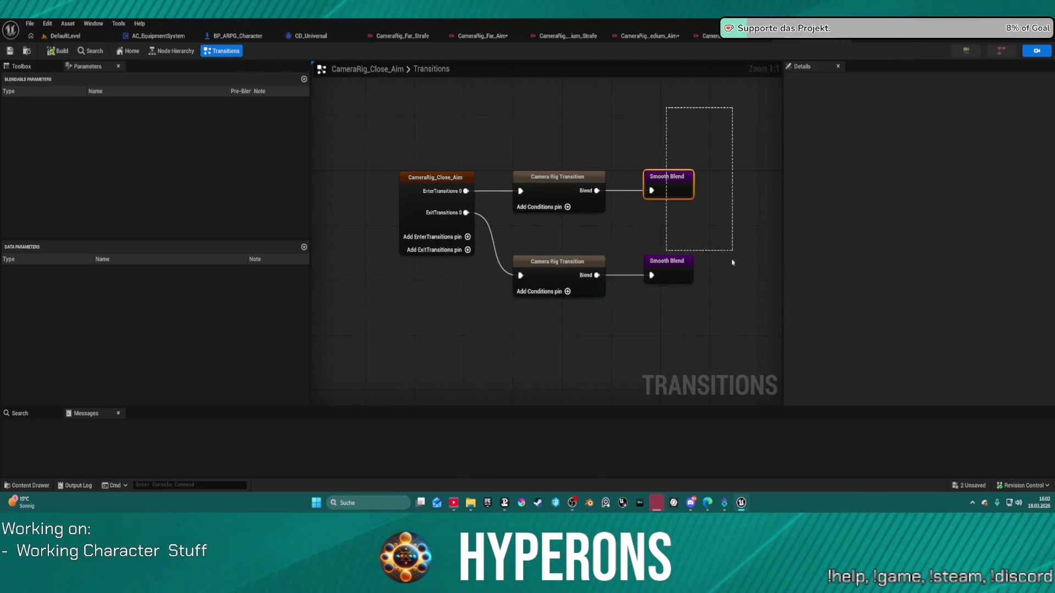
{"action": "left_click_drag", "start_coordinate": [666, 108], "coordinate": [734, 251]}
{"action": "left_click_drag", "start_coordinate": [705, 313], "coordinate": [639, 128]}
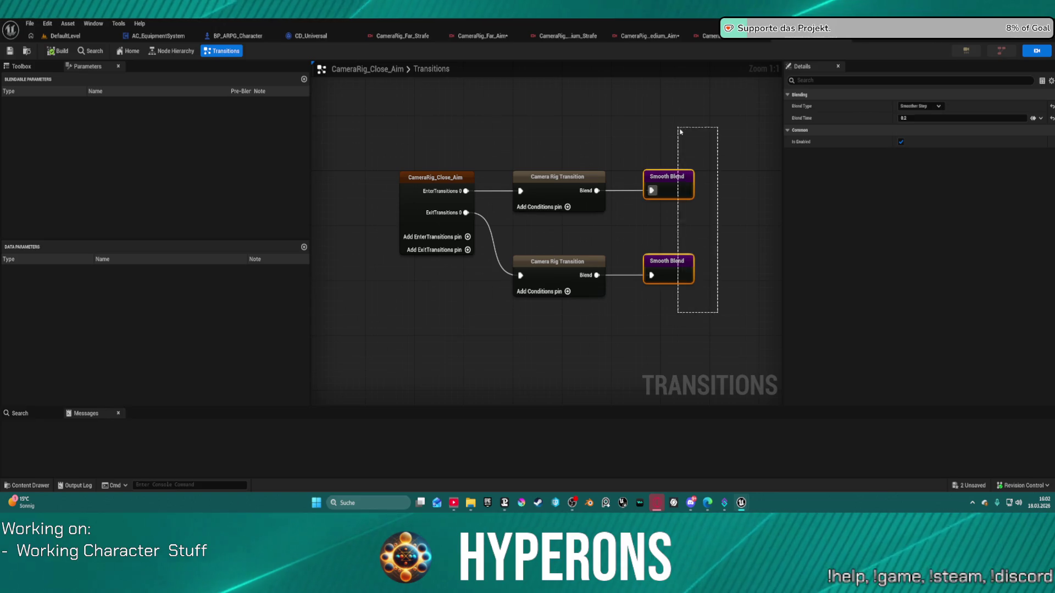
{"action": "left_click", "coordinate": [935, 118]}
{"action": "double_click", "coordinate": [920, 116]}
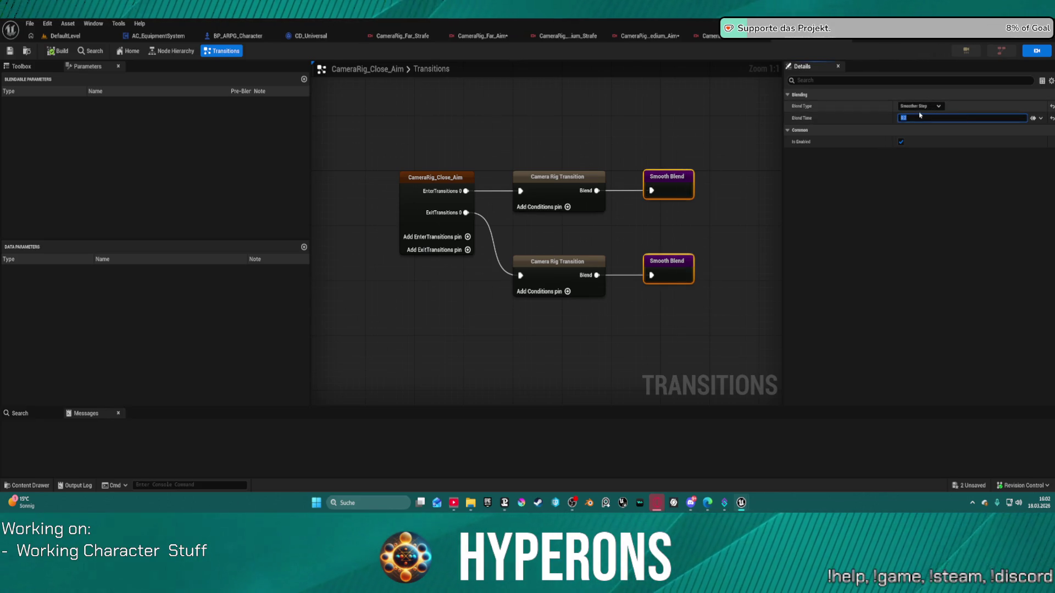
{"action": "type", "text": "5"}
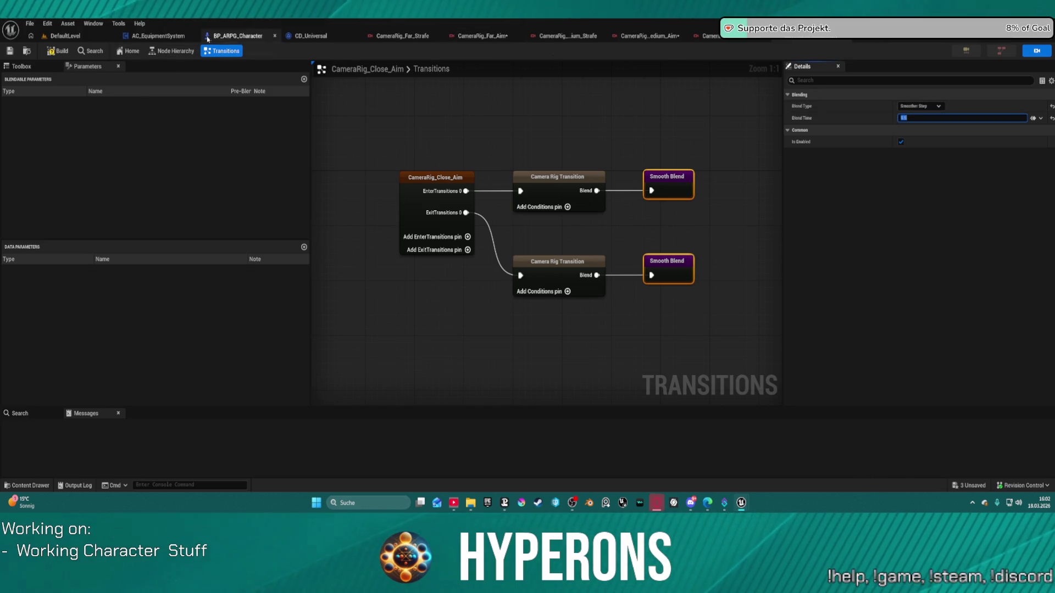
{"action": "left_click", "coordinate": [65, 36]}
Play-test the level, running the character up the ramp toward the blue crates to check camera blending
{"action": "key", "text": "alt+p"}
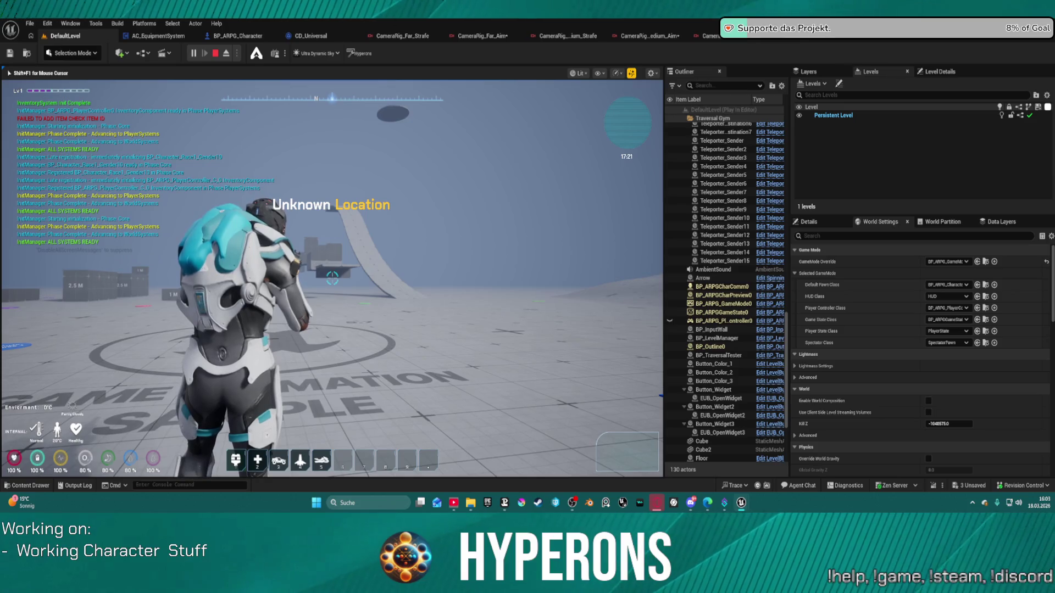
{"action": "key", "text": "w"}
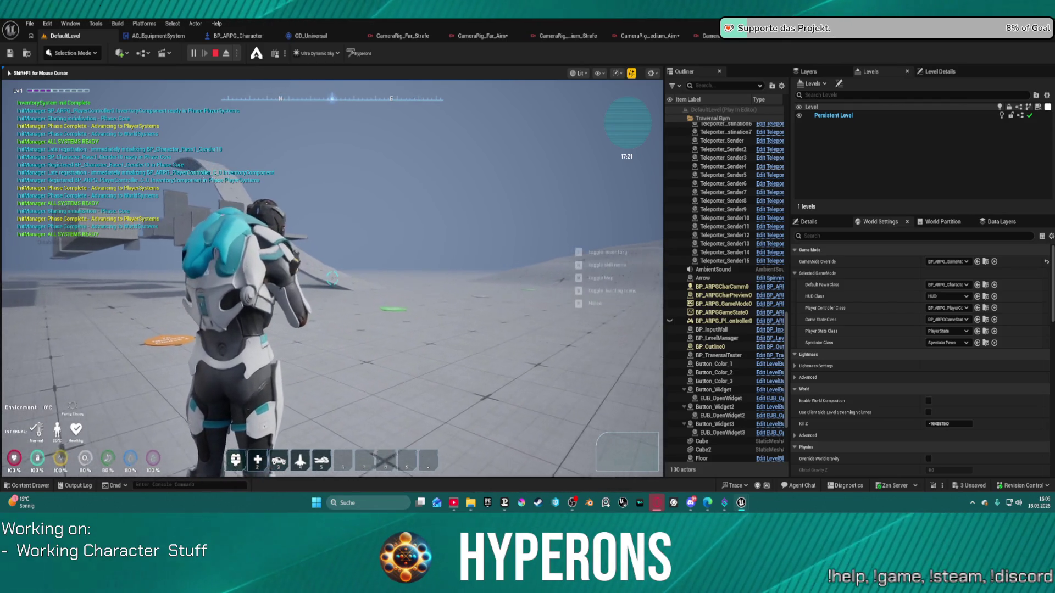
{"action": "key", "text": "Tab"}
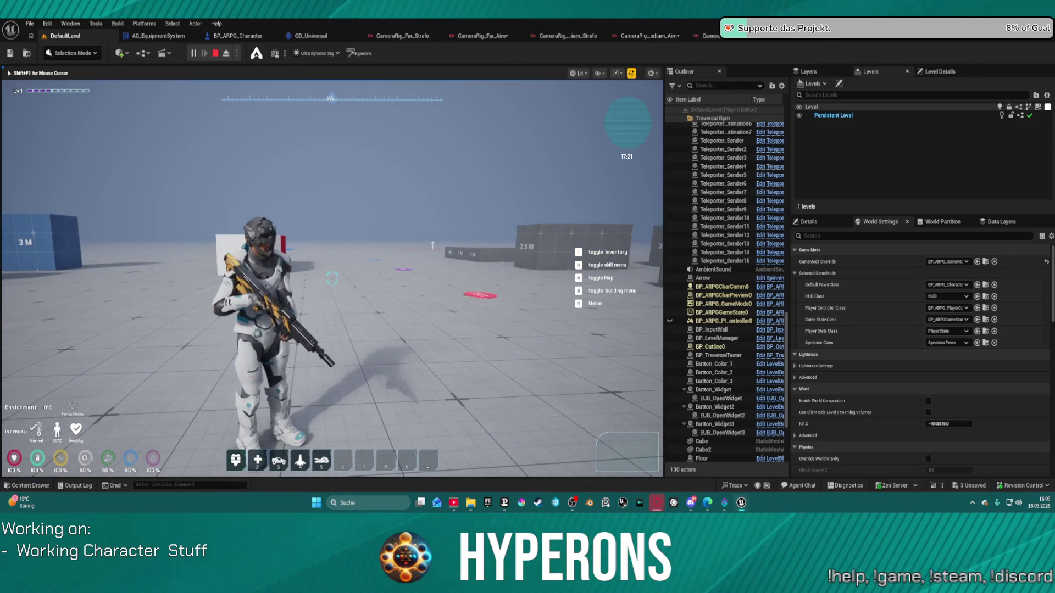
{"action": "key", "text": "w"}
{"action": "key", "text": "w"}
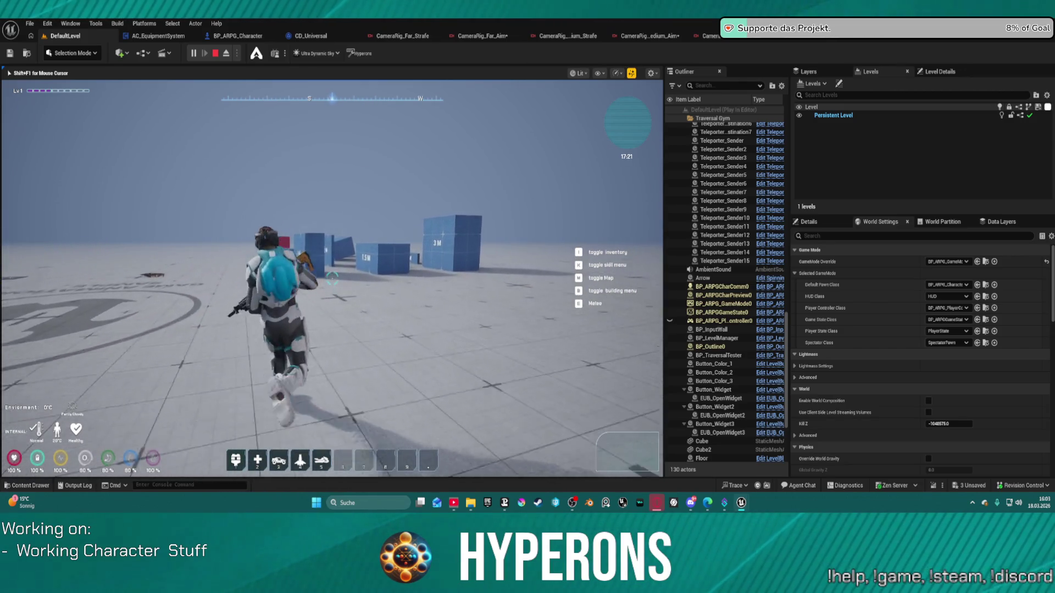
{"action": "key", "text": "w"}
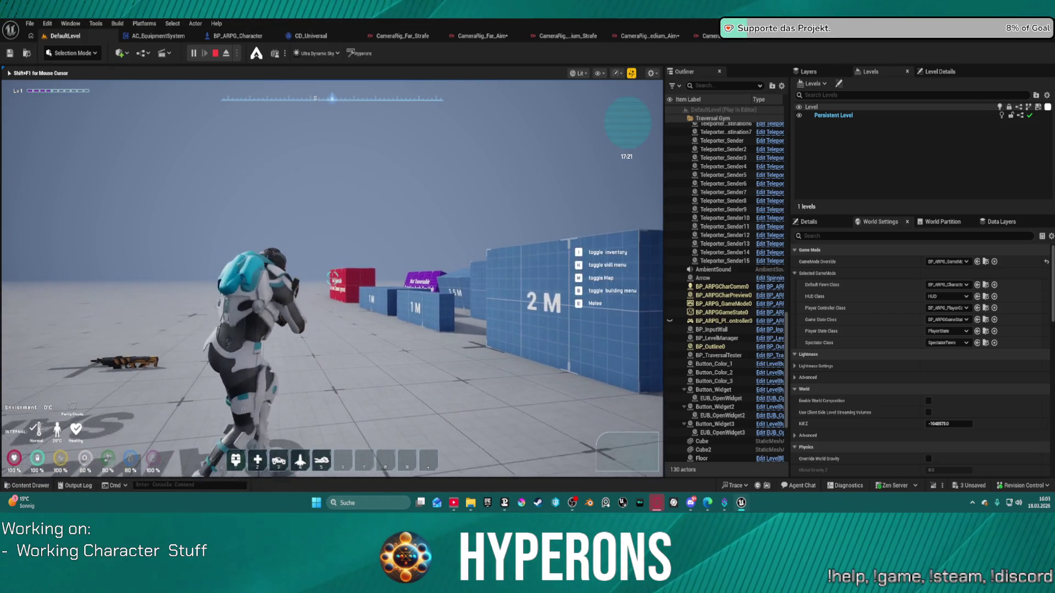
{"action": "key", "text": "Escape"}
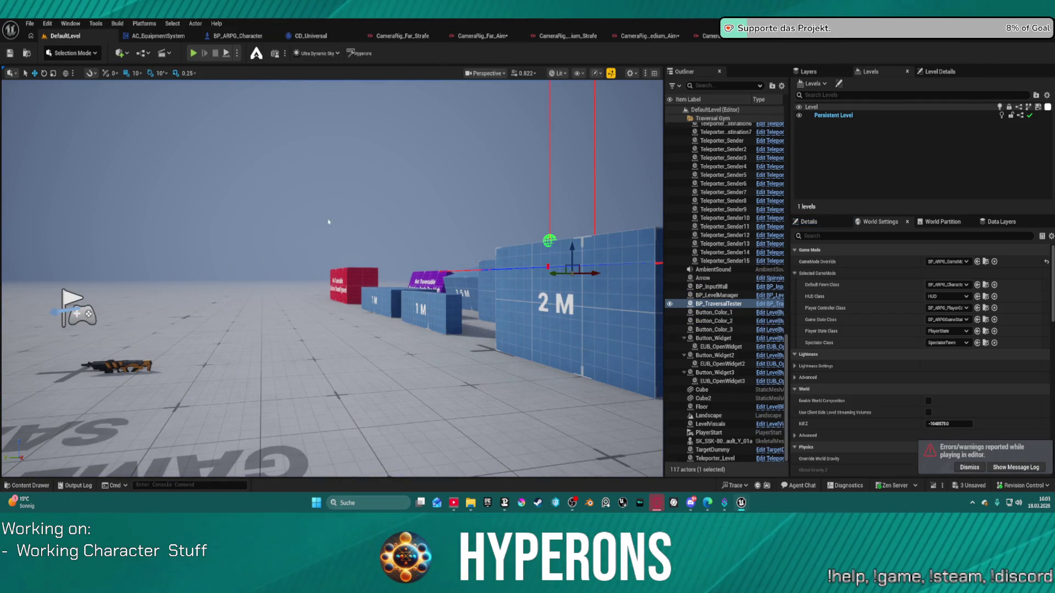
Restart the play-test and move the character to check the camera again
{"action": "key", "text": "alt+p"}
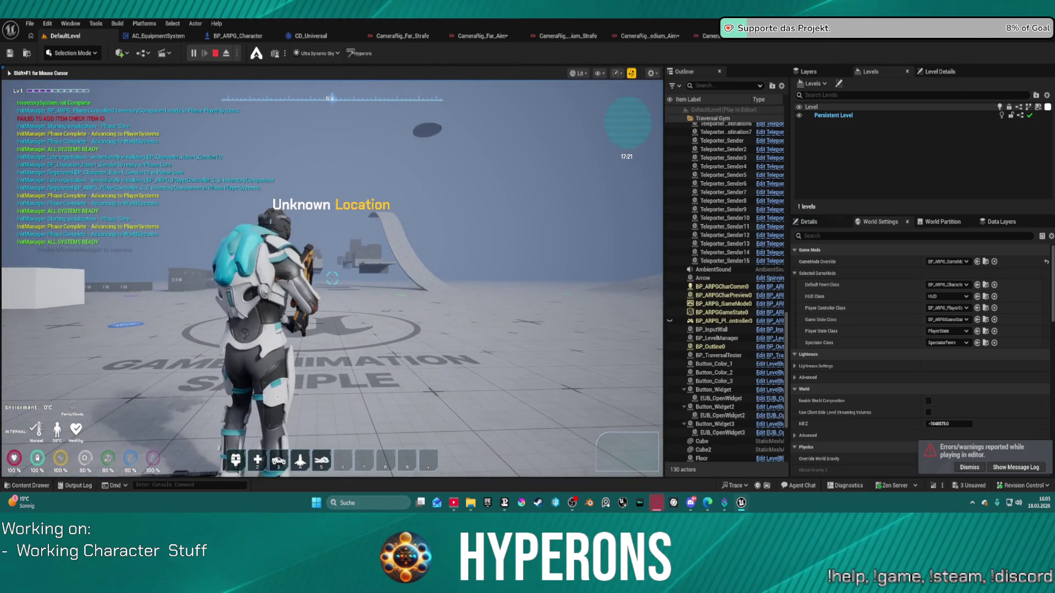
{"action": "key", "text": "w"}
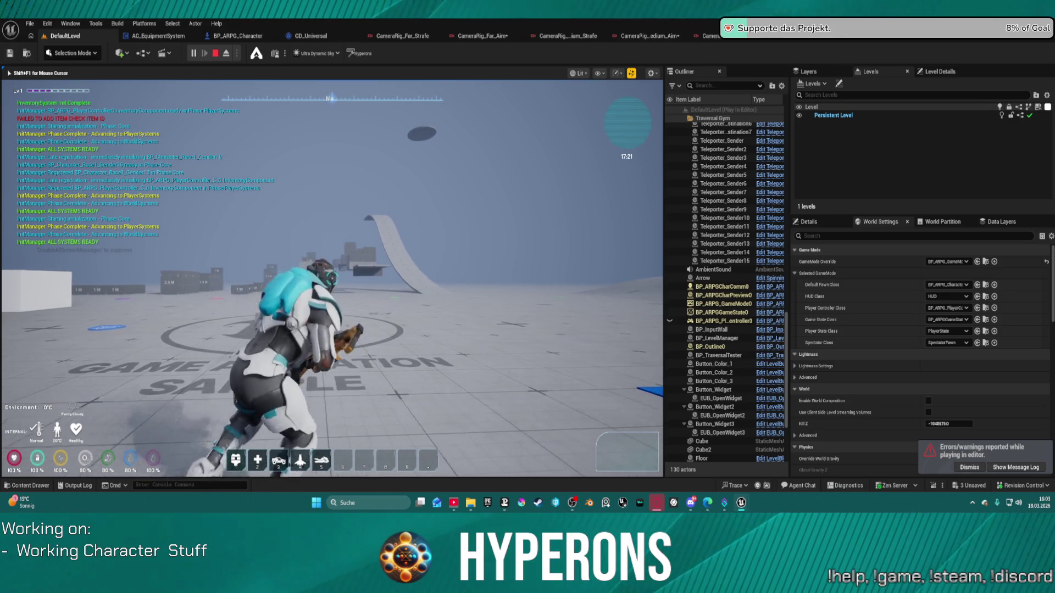